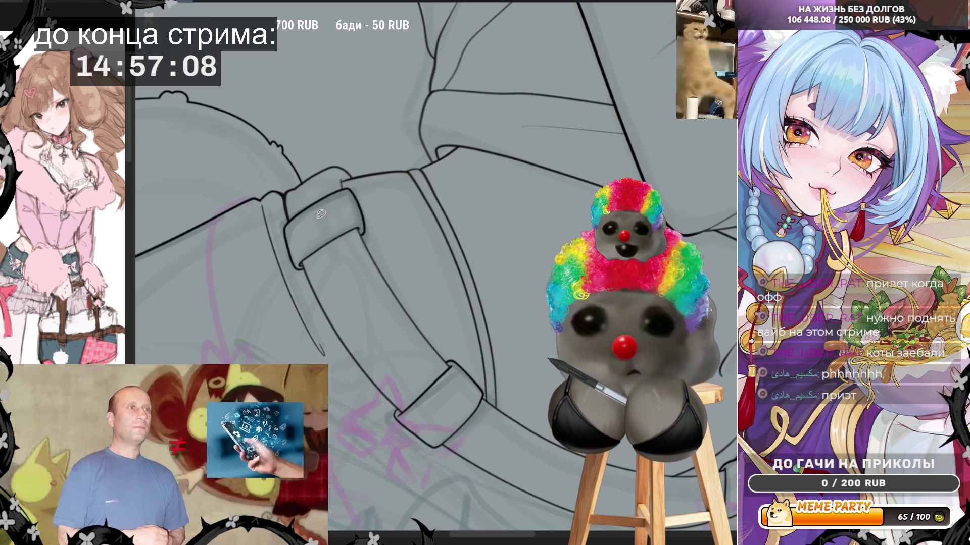
- Survey the drawing, then zoom out to fit the whole canvas in view
{"action": "scroll", "coordinate": [348, 235], "scroll_direction": "down", "scroll_amount": 3}
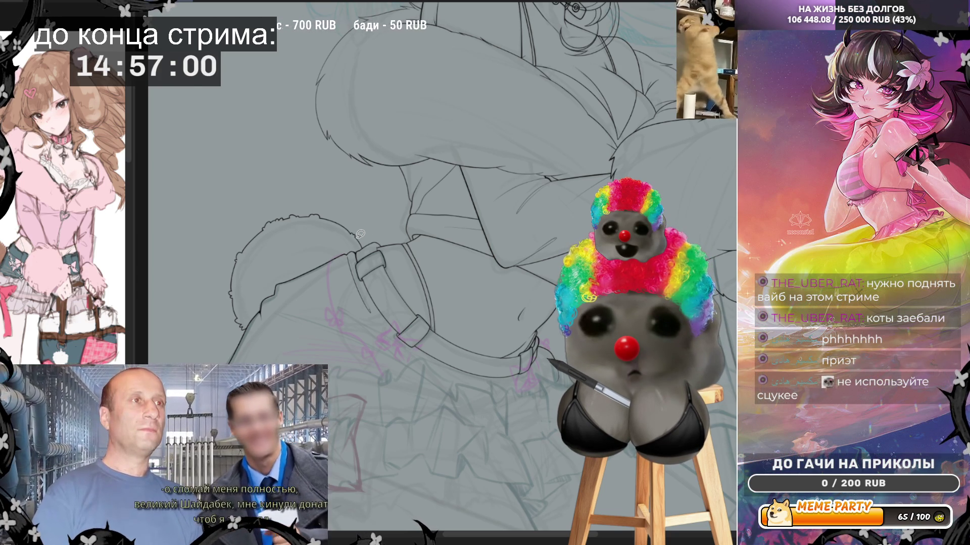
{"action": "scroll", "coordinate": [360, 234], "scroll_direction": "down", "scroll_amount": 2}
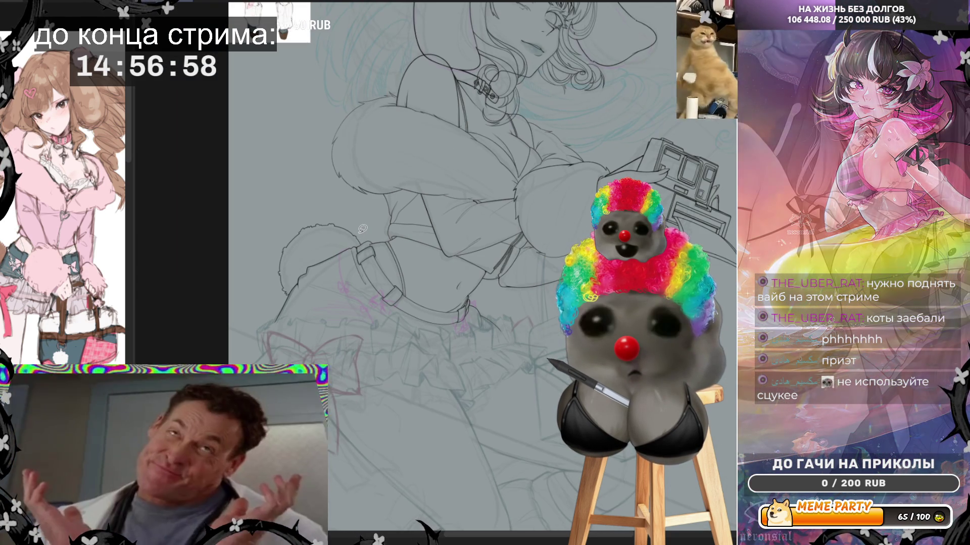
{"action": "scroll", "coordinate": [424, 134], "scroll_direction": "up", "scroll_amount": 1}
{"action": "scroll", "coordinate": [424, 134], "scroll_direction": "up", "scroll_amount": 1}
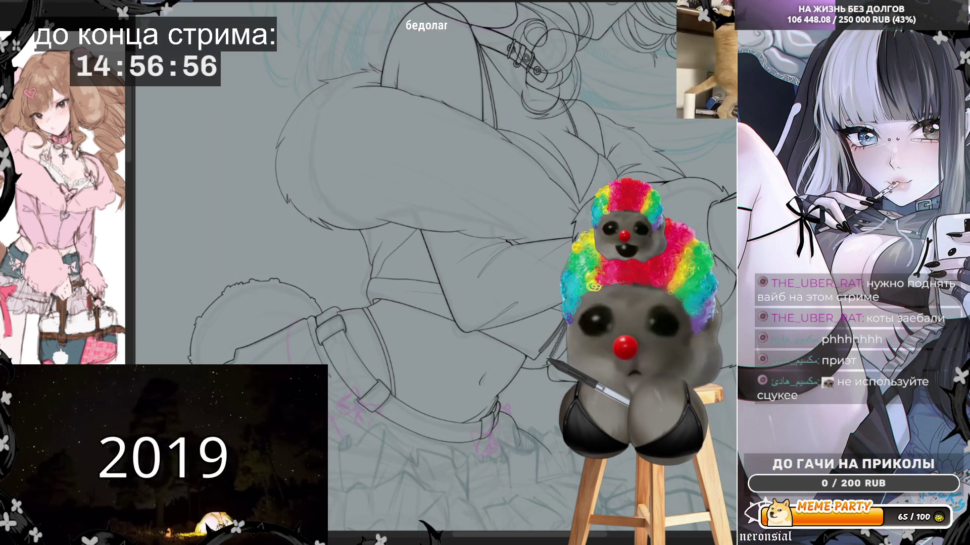
{"action": "scroll", "coordinate": [432, 193], "scroll_direction": "down", "scroll_amount": 1}
{"action": "scroll", "coordinate": [431, 194], "scroll_direction": "down", "scroll_amount": 1}
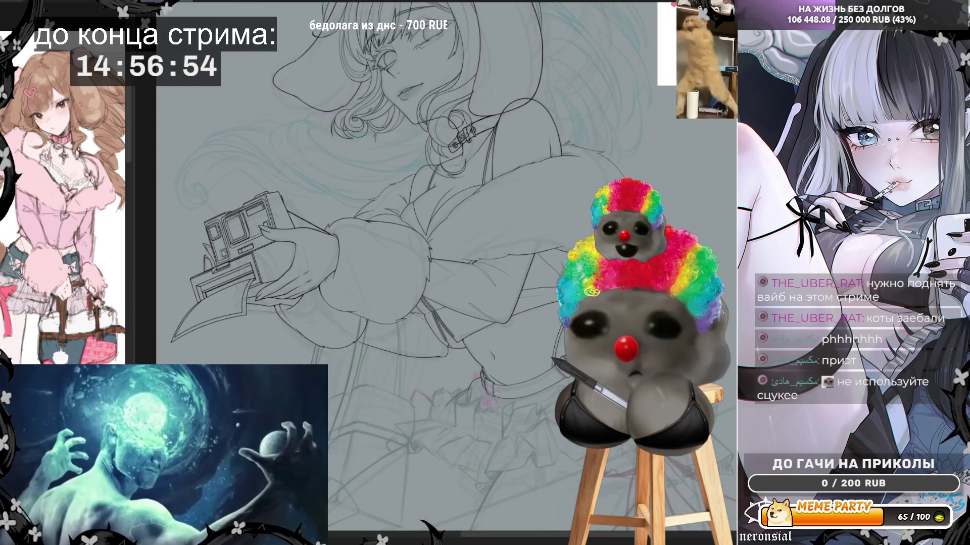
{"action": "scroll", "coordinate": [432, 194], "scroll_direction": "down", "scroll_amount": 1}
{"action": "scroll", "coordinate": [435, 195], "scroll_direction": "up", "scroll_amount": 1}
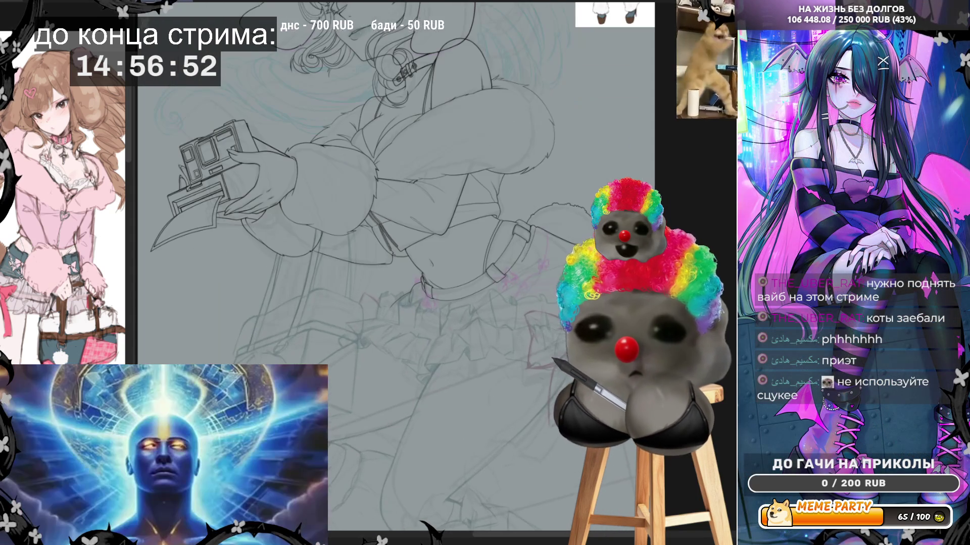
{"action": "scroll", "coordinate": [518, 363], "scroll_direction": "up", "scroll_amount": 2}
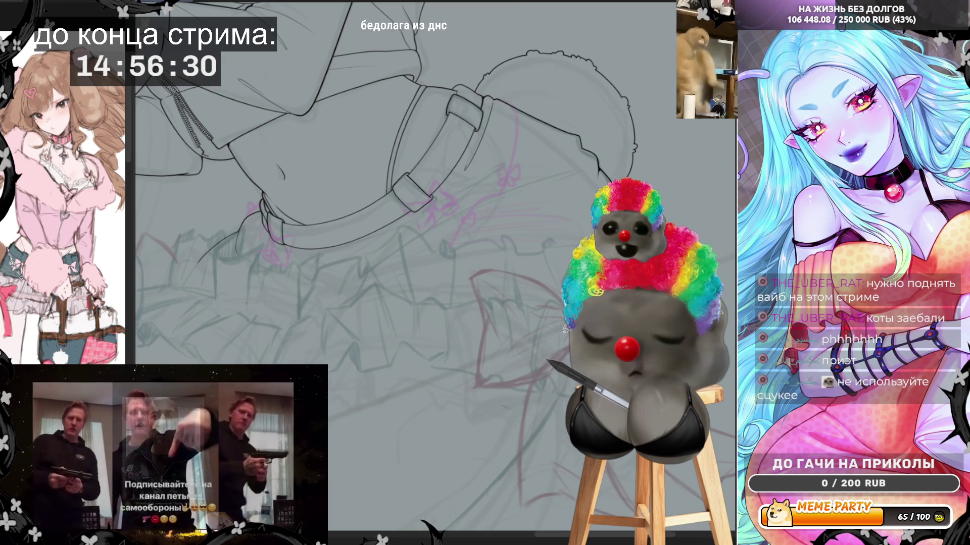
{"action": "key", "text": "ctrl+0"}
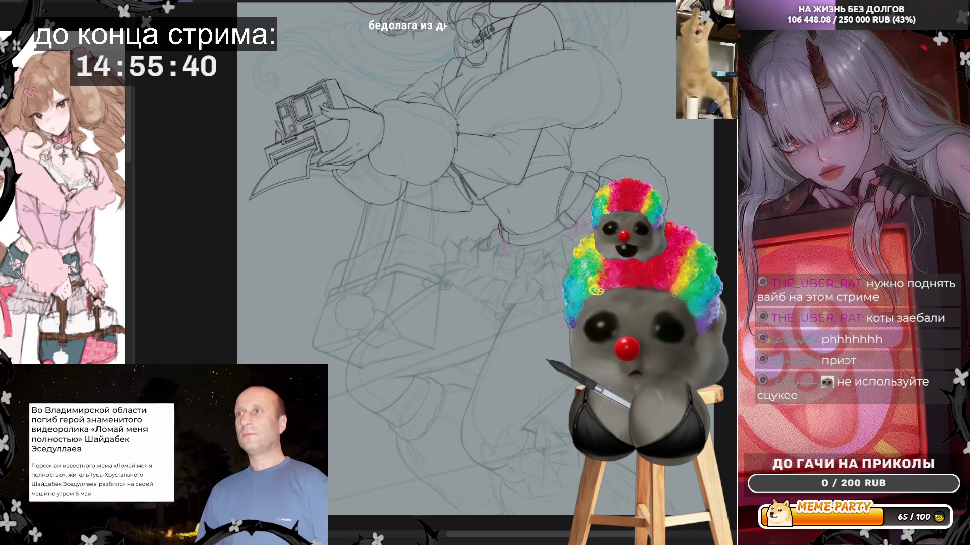
- Ink both bow loops' edges down to the lower corner, then mirror the view to check
{"action": "scroll", "coordinate": [500, 252], "scroll_direction": "up", "scroll_amount": 5}
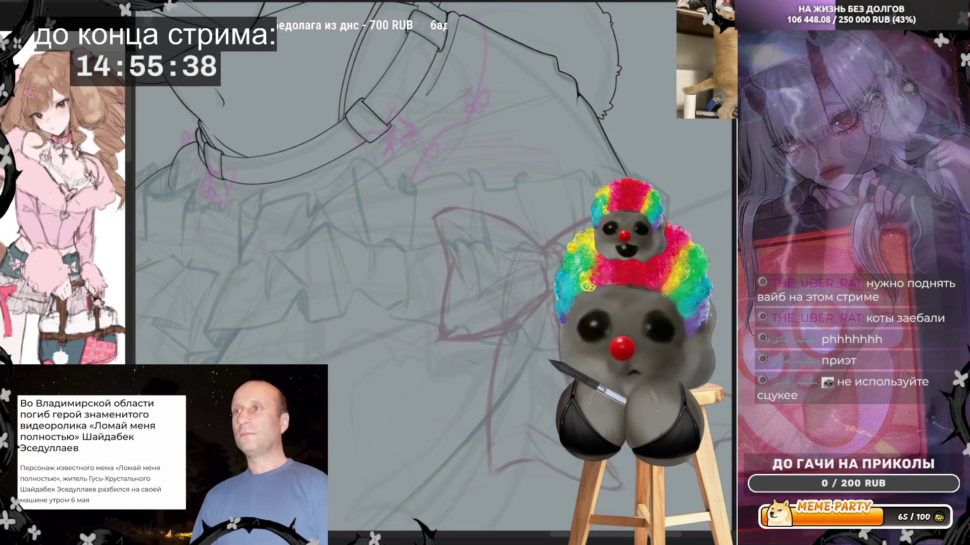
{"action": "scroll", "coordinate": [479, 232], "scroll_direction": "up", "scroll_amount": 2}
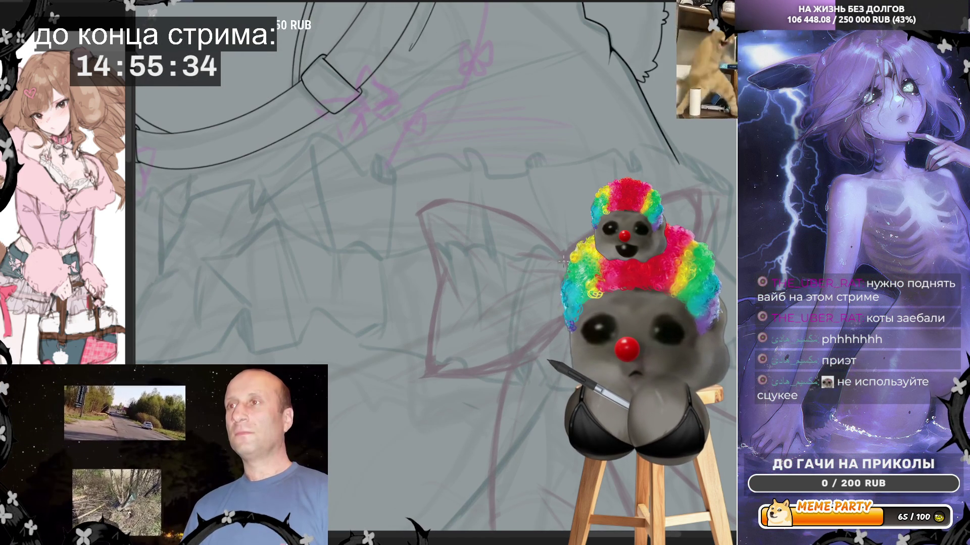
{"action": "mouse_move", "coordinate": [536, 231]}
{"action": "left_mouse_down"}
{"action": "mouse_move", "coordinate": [472, 203]}
{"action": "mouse_move", "coordinate": [422, 208]}
{"action": "mouse_move", "coordinate": [418, 225]}
{"action": "left_mouse_up"}
{"action": "left_click_drag", "start_coordinate": [434, 295], "coordinate": [434, 301]}
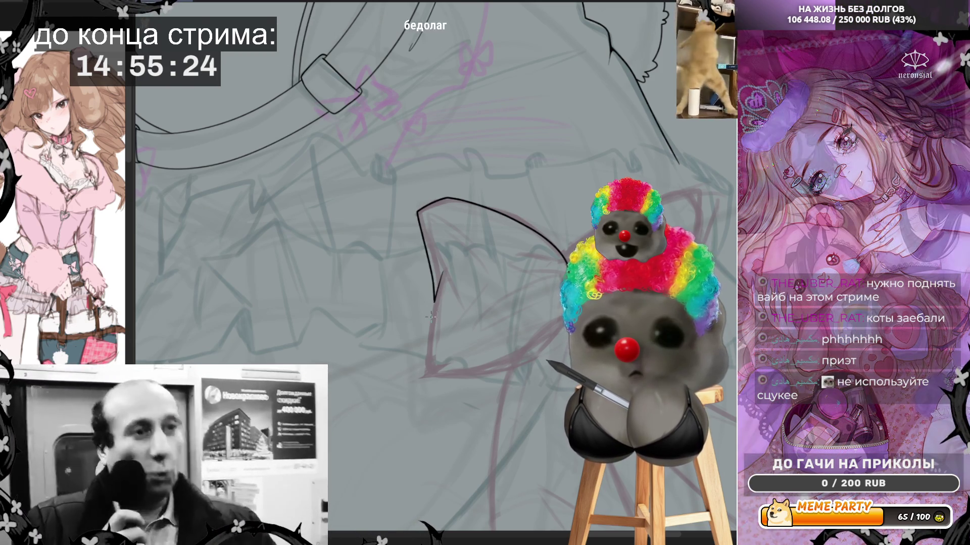
{"action": "mouse_move", "coordinate": [429, 318]}
{"action": "left_mouse_down"}
{"action": "mouse_move", "coordinate": [424, 370]}
{"action": "mouse_move", "coordinate": [492, 364]}
{"action": "left_mouse_up"}
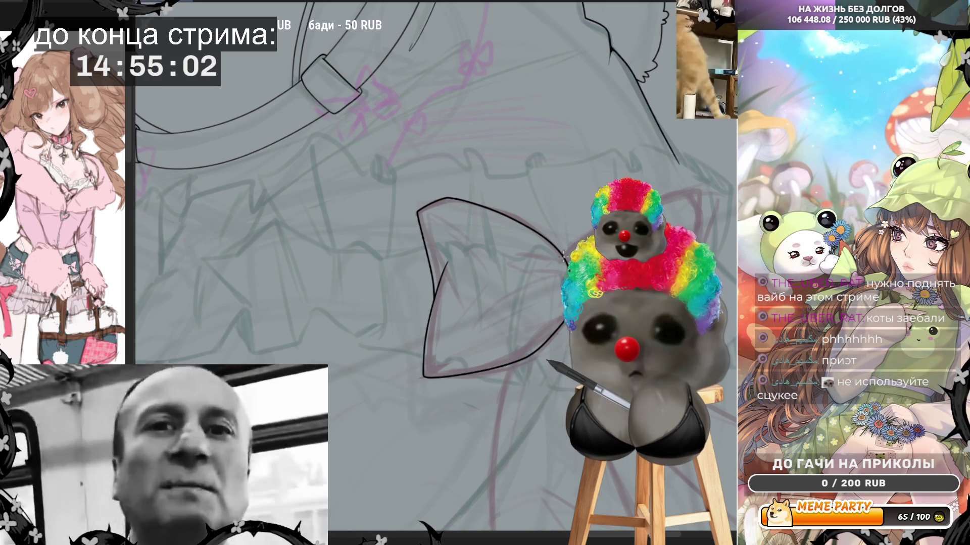
{"action": "left_click_drag", "start_coordinate": [581, 236], "coordinate": [697, 188]}
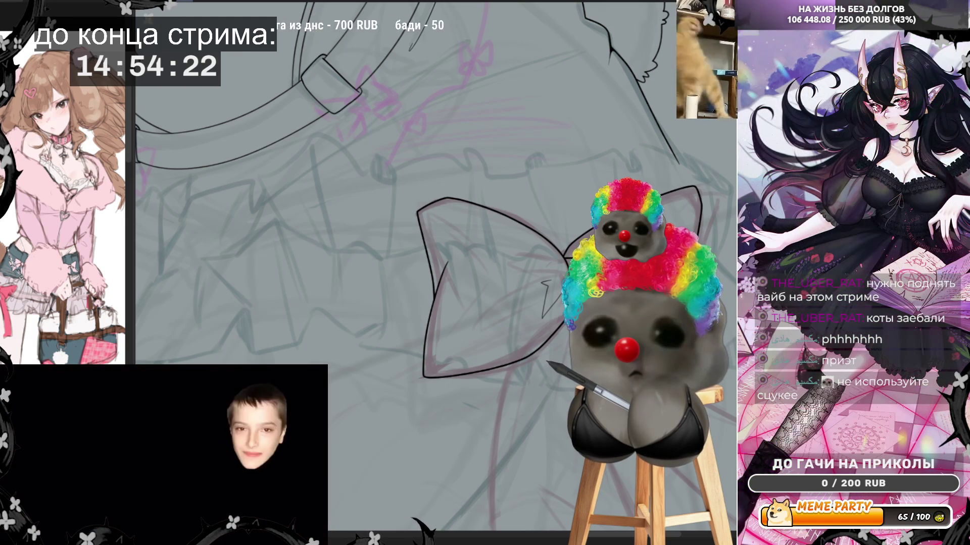
{"action": "key", "text": "h"}
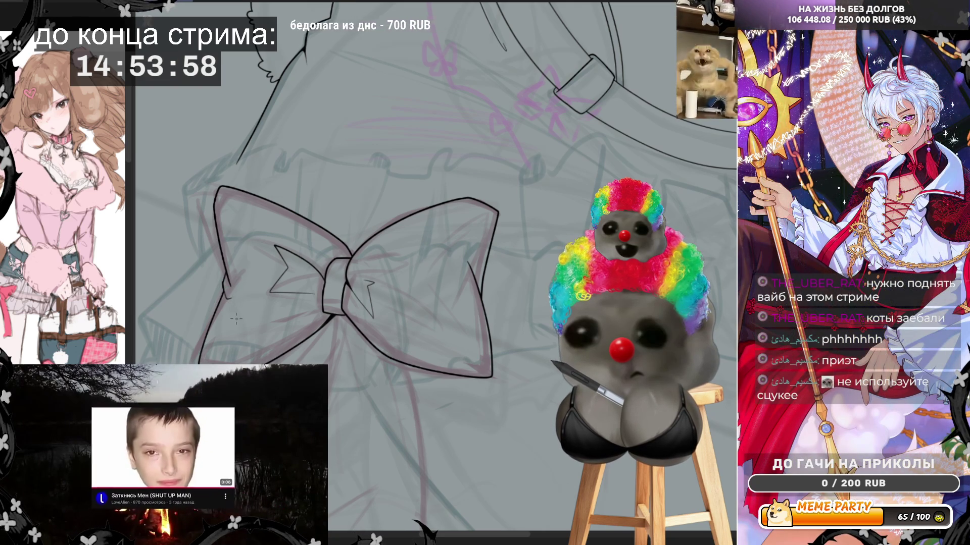
- Ink the lower edges of the bow's loop down to the left, redoing a misplaced stroke
{"action": "scroll", "coordinate": [484, 309], "scroll_direction": "down", "scroll_amount": 2}
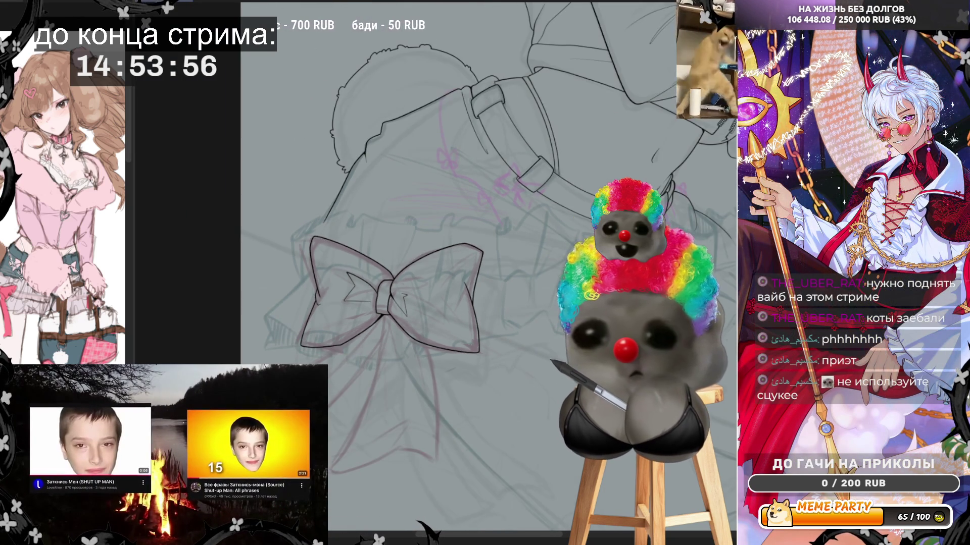
{"action": "scroll", "coordinate": [485, 252], "scroll_direction": "up", "scroll_amount": 3}
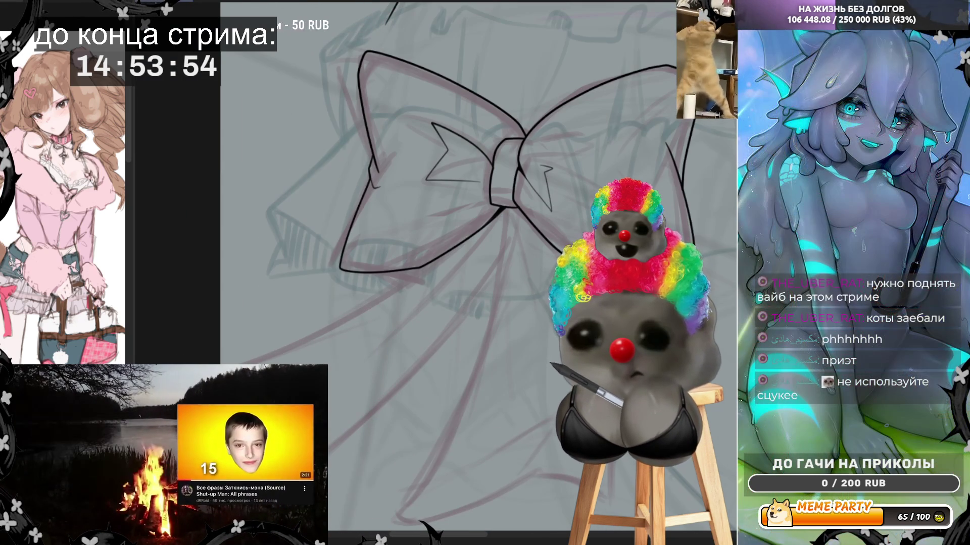
{"action": "left_click_drag", "start_coordinate": [279, 346], "coordinate": [230, 362]}
{"action": "key", "text": "ctrl+z"}
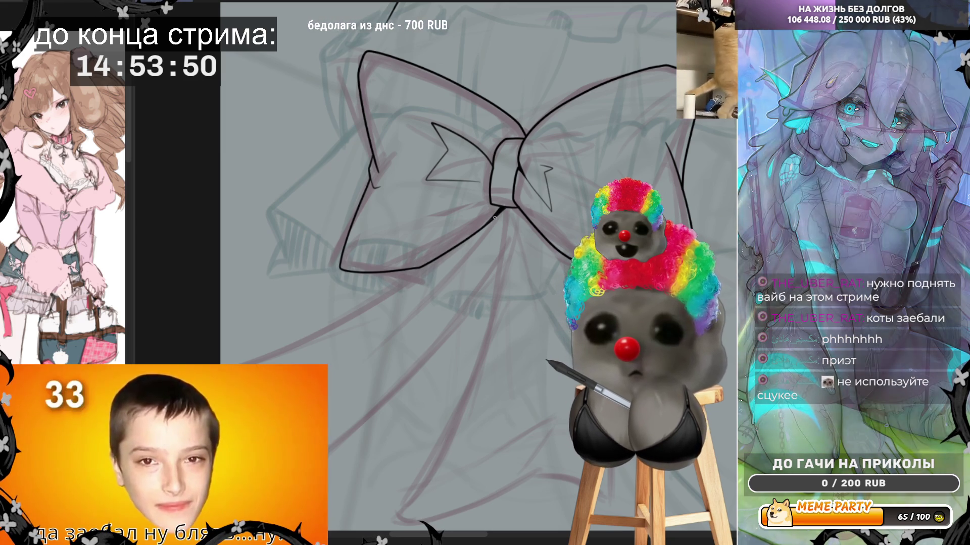
{"action": "left_click_drag", "start_coordinate": [428, 264], "coordinate": [380, 290]}
{"action": "left_click_drag", "start_coordinate": [329, 313], "coordinate": [221, 356]}
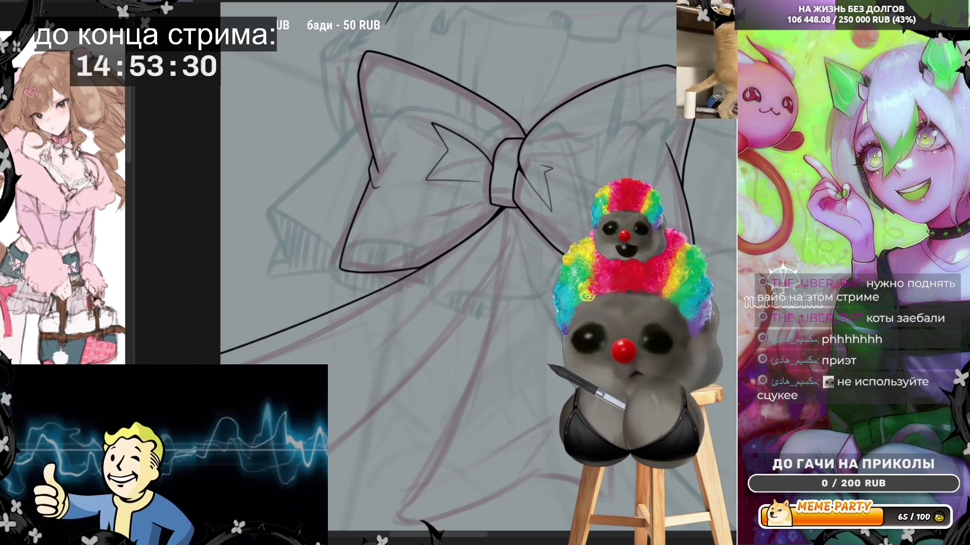
- Ink the ribbon tails hanging below the knot and their lower edge, undoing bad strokes
{"action": "left_click_drag", "start_coordinate": [364, 423], "coordinate": [454, 312]}
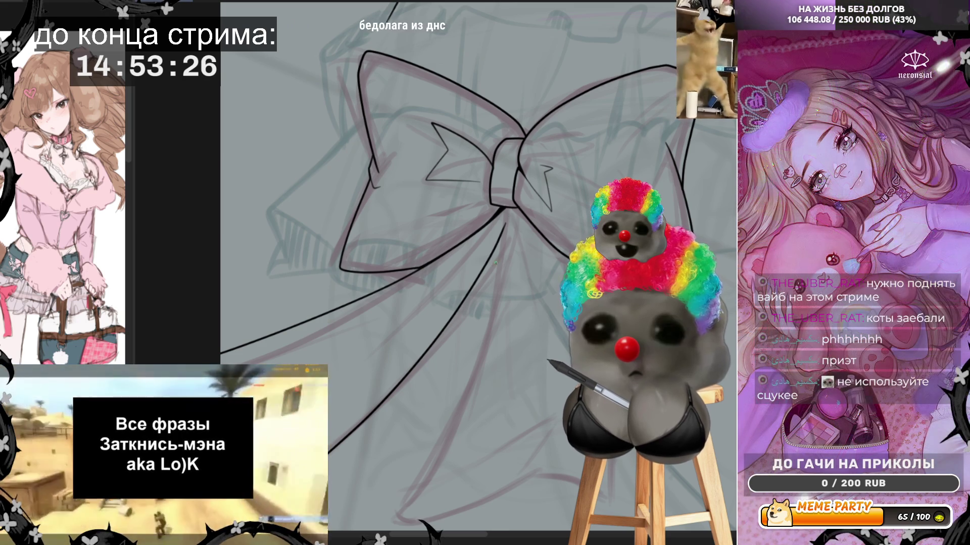
{"action": "left_click_drag", "start_coordinate": [506, 208], "coordinate": [504, 242]}
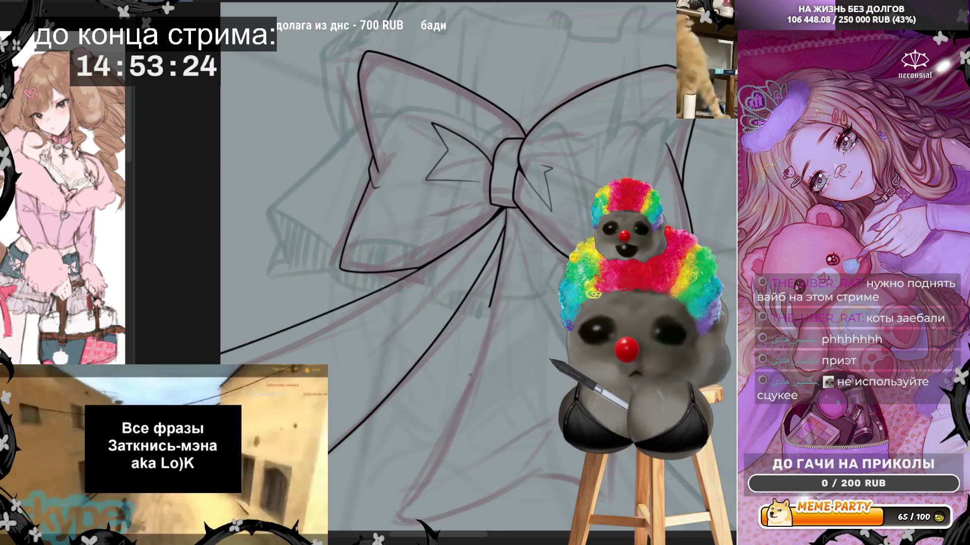
{"action": "left_click_drag", "start_coordinate": [473, 366], "coordinate": [420, 487]}
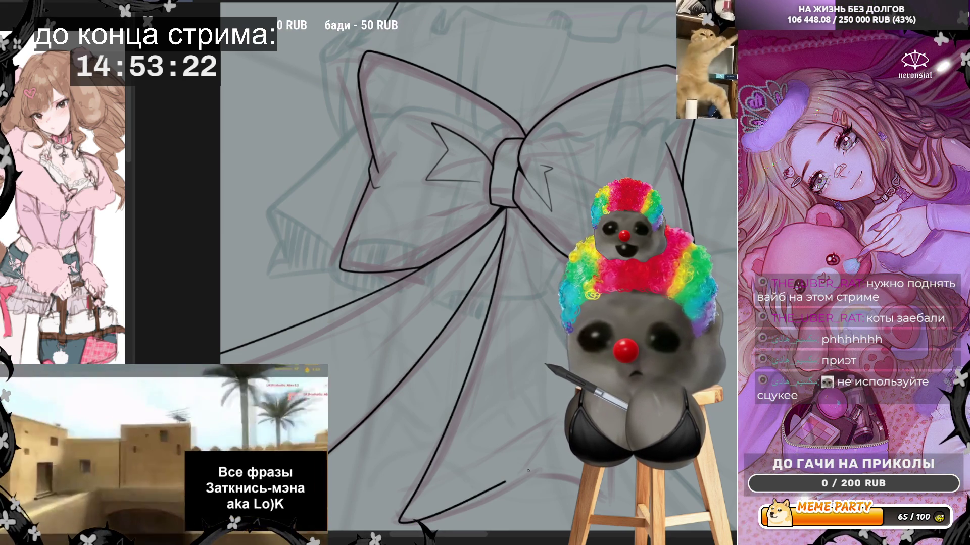
{"action": "key", "text": "ctrl+z"}
{"action": "mouse_move", "coordinate": [506, 208]}
{"action": "left_mouse_down"}
{"action": "mouse_move", "coordinate": [484, 308]}
{"action": "mouse_move", "coordinate": [419, 477]}
{"action": "left_mouse_up"}
{"action": "key", "text": "ctrl+z"}
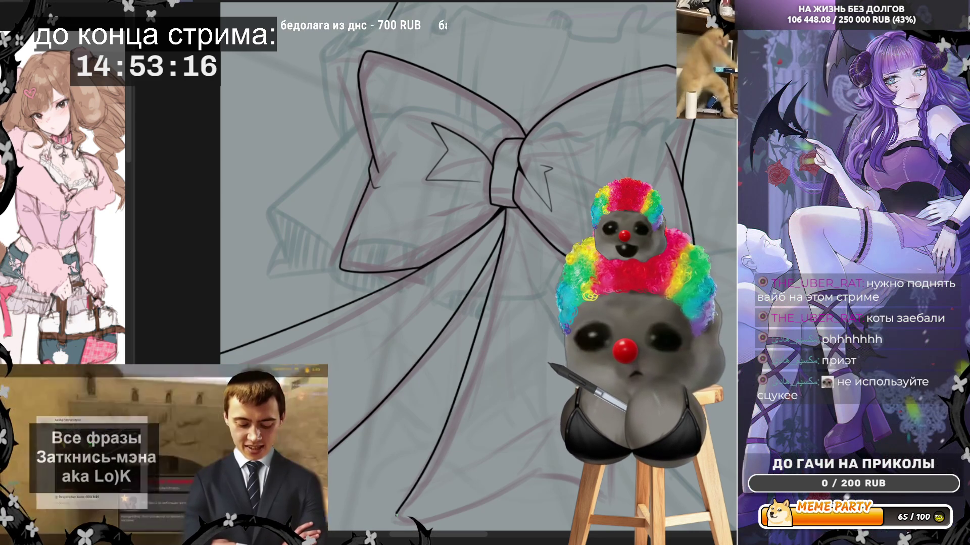
{"action": "left_click_drag", "start_coordinate": [476, 502], "coordinate": [498, 494]}
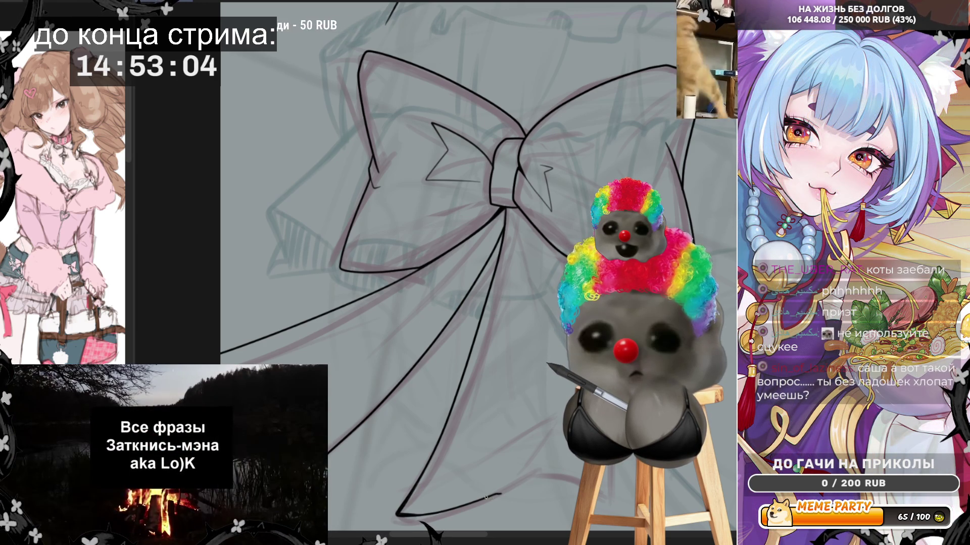
{"action": "left_click_drag", "start_coordinate": [500, 497], "coordinate": [566, 501]}
{"action": "key", "text": "ctrl+z"}
{"action": "left_click_drag", "start_coordinate": [498, 344], "coordinate": [402, 343]}
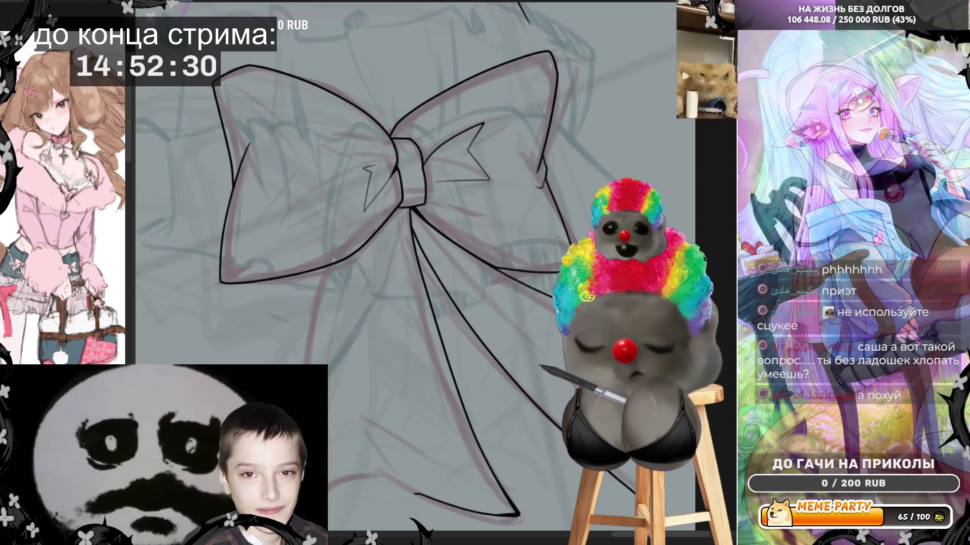
- Ink the left ribbon tail to its bottom end and add two curved fold lines
{"action": "left_click_drag", "start_coordinate": [329, 267], "coordinate": [303, 364]}
{"action": "left_click_drag", "start_coordinate": [328, 492], "coordinate": [422, 488]}
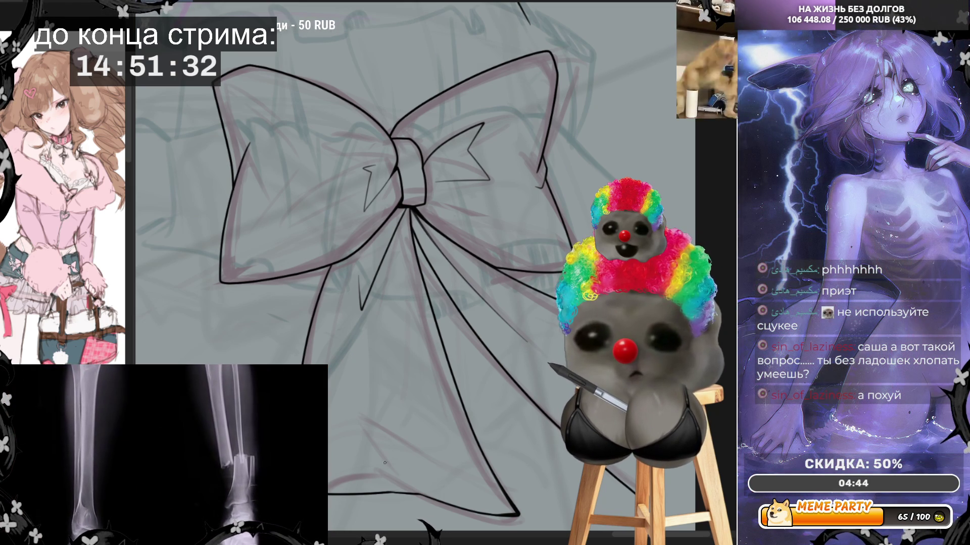
{"action": "left_click_drag", "start_coordinate": [349, 403], "coordinate": [398, 476]}
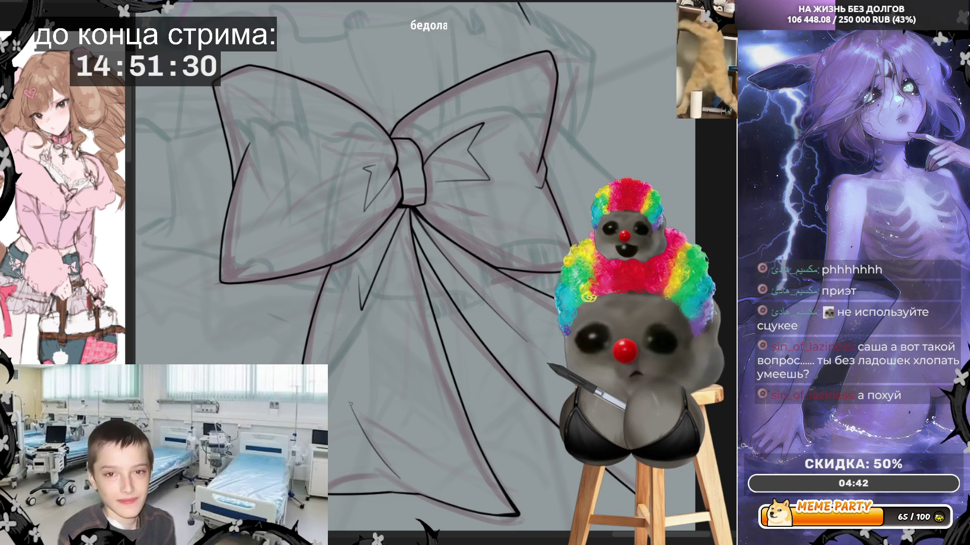
{"action": "mouse_move", "coordinate": [354, 404]}
{"action": "left_mouse_down"}
{"action": "mouse_move", "coordinate": [445, 469]}
{"action": "mouse_move", "coordinate": [555, 474]}
{"action": "left_mouse_up"}
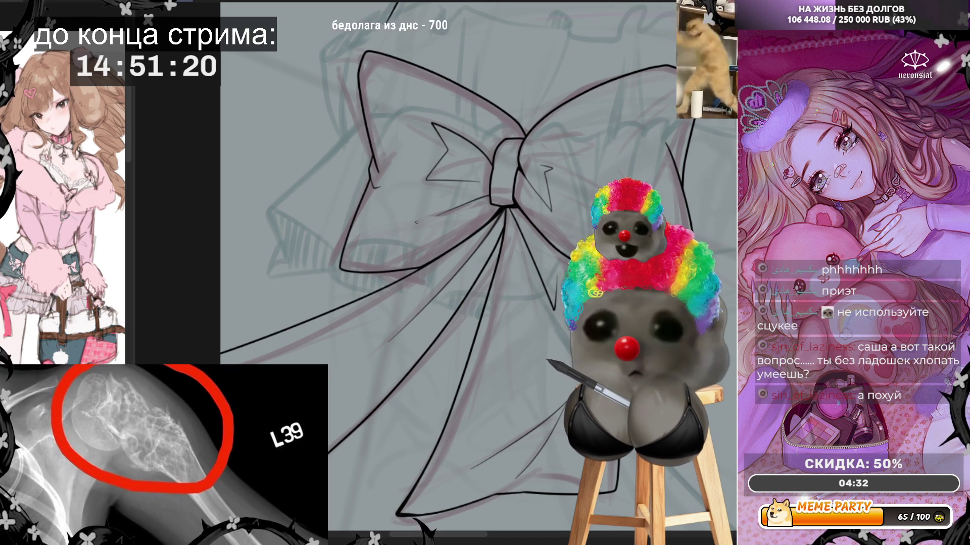
{"action": "scroll", "coordinate": [416, 222], "scroll_direction": "down", "scroll_amount": 5}
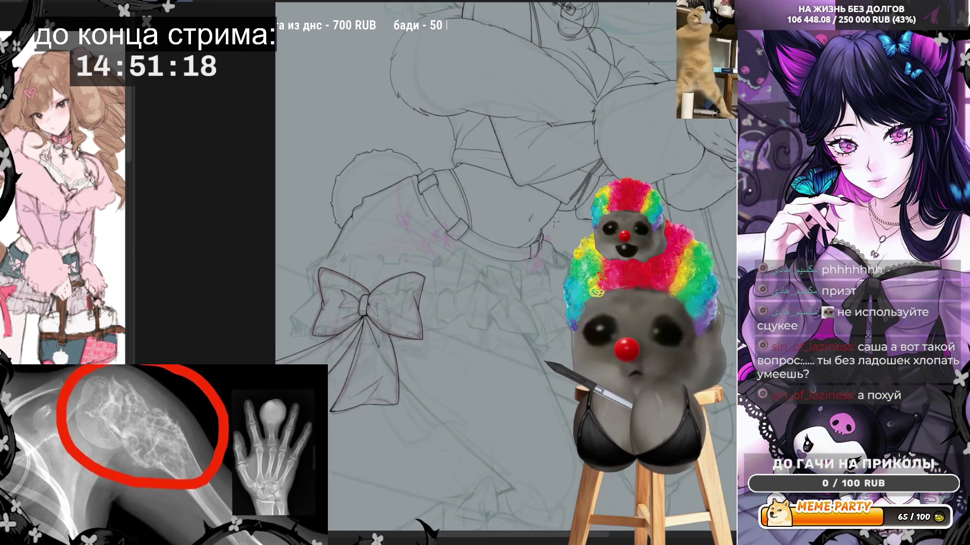
- Zoom in on the belt, sketch a thin guide line below it, and mirror to check
{"action": "scroll", "coordinate": [555, 221], "scroll_direction": "up", "scroll_amount": 5}
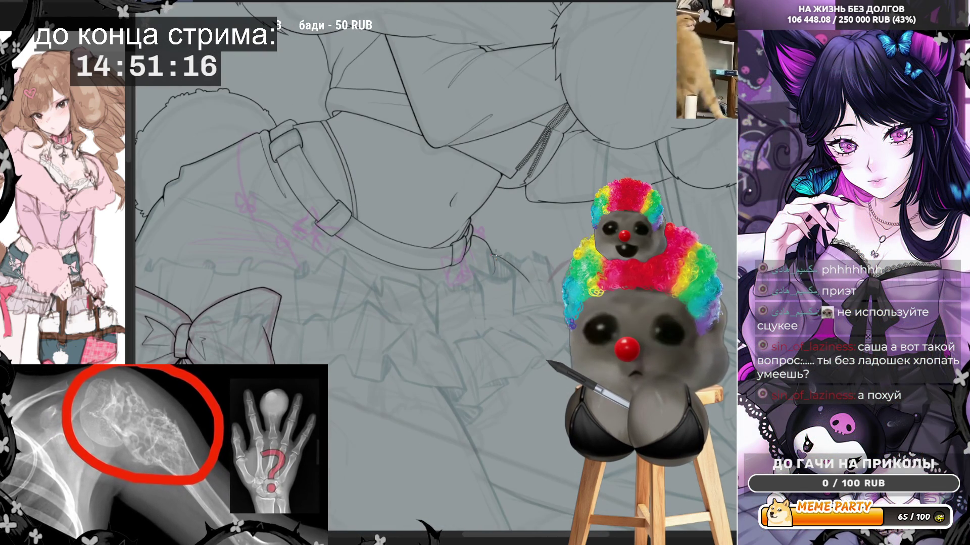
{"action": "scroll", "coordinate": [495, 256], "scroll_direction": "up", "scroll_amount": 3}
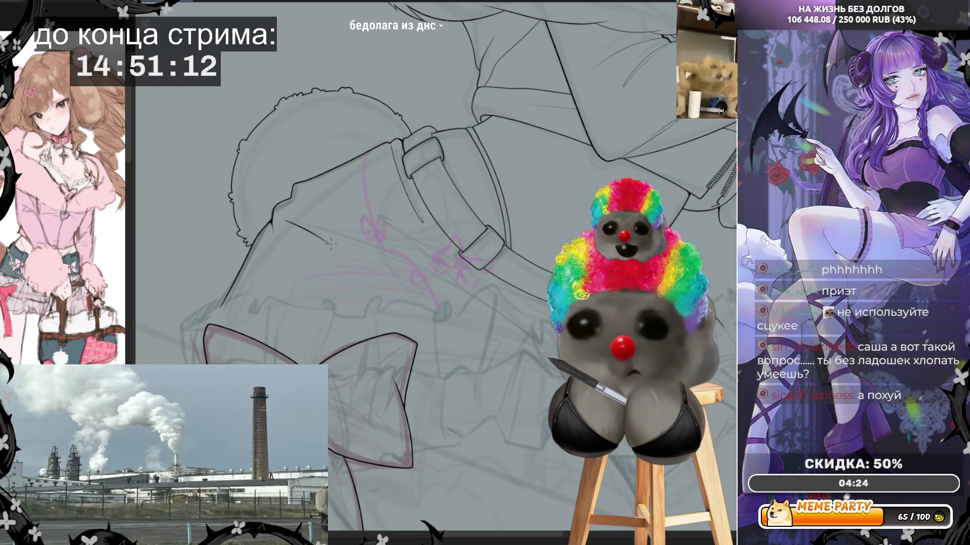
{"action": "left_click_drag", "start_coordinate": [282, 220], "coordinate": [331, 239]}
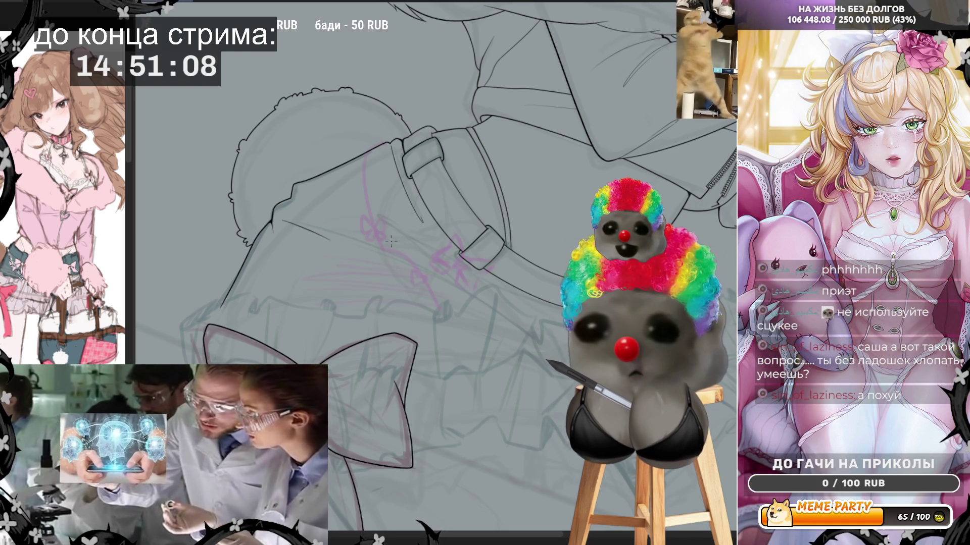
{"action": "key", "text": "h"}
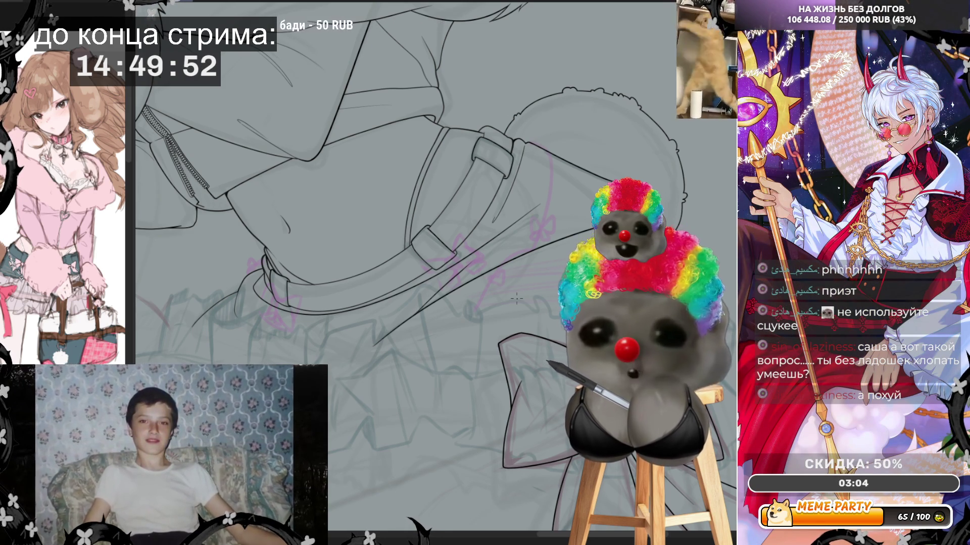
{"action": "mouse_move", "coordinate": [292, 314]}
{"action": "left_mouse_down"}
{"action": "mouse_move", "coordinate": [428, 248]}
{"action": "mouse_move", "coordinate": [418, 255]}
{"action": "left_mouse_up"}
{"action": "left_click_drag", "start_coordinate": [510, 264], "coordinate": [556, 276]}
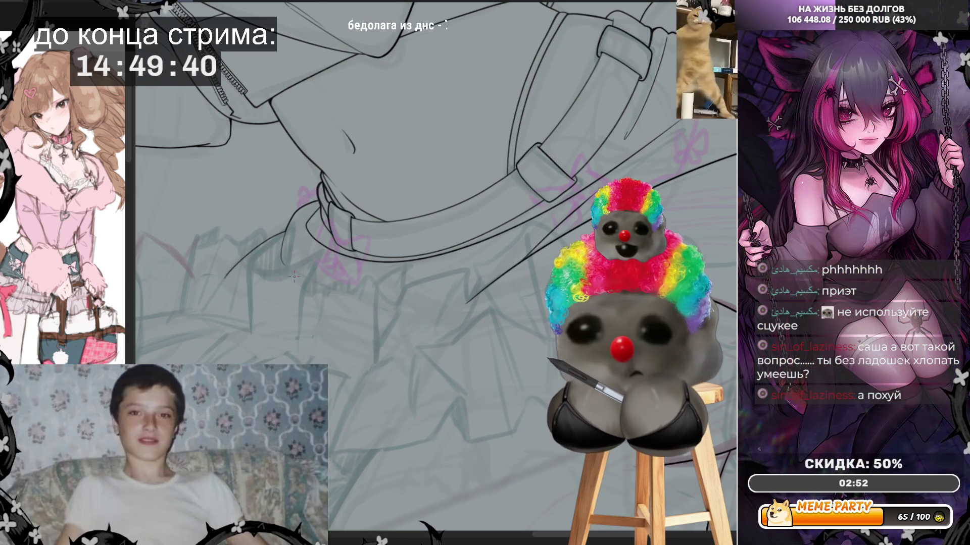
- Ink three short ruffle lines under the belt, mirroring the view to check and back
{"action": "left_click_drag", "start_coordinate": [299, 274], "coordinate": [344, 297]}
{"action": "left_click_drag", "start_coordinate": [299, 265], "coordinate": [342, 299]}
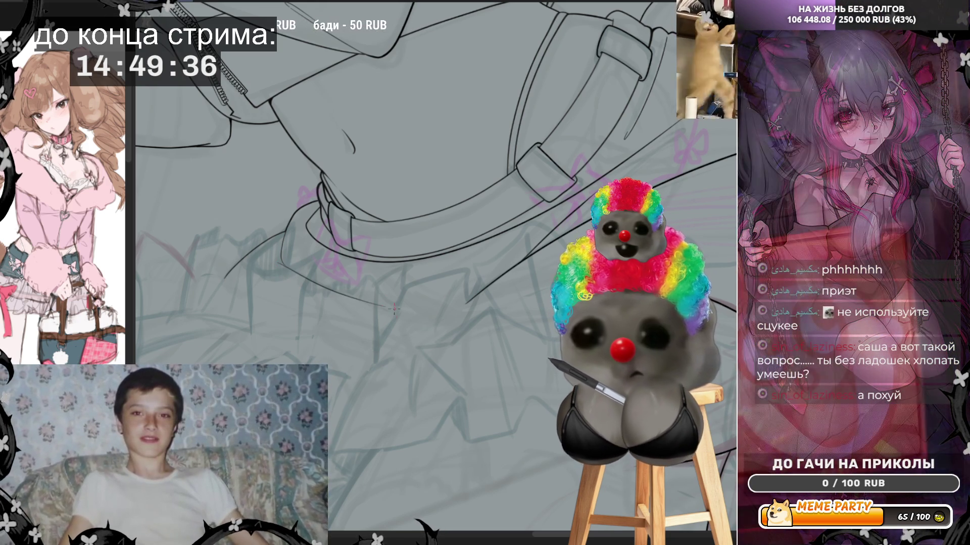
{"action": "left_click_drag", "start_coordinate": [284, 267], "coordinate": [374, 312]}
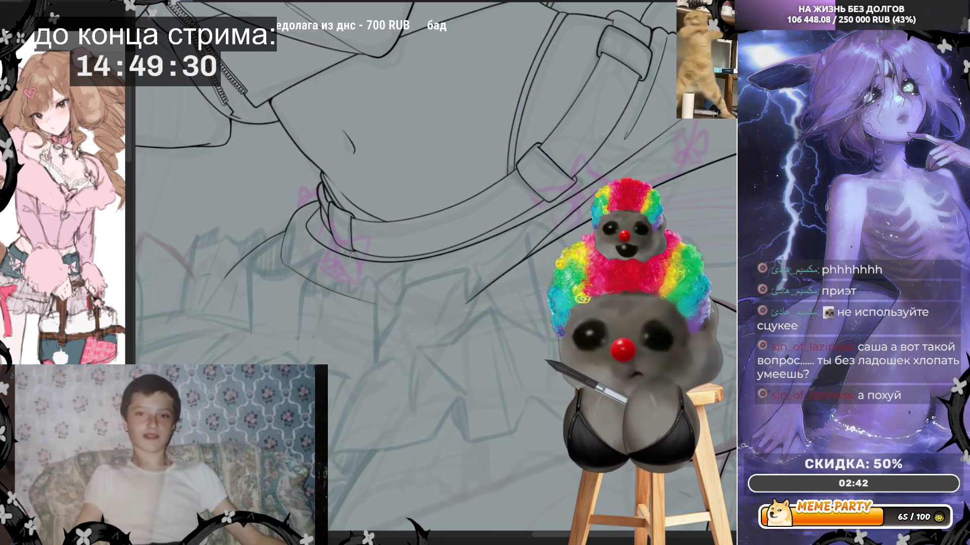
{"action": "key", "text": "h"}
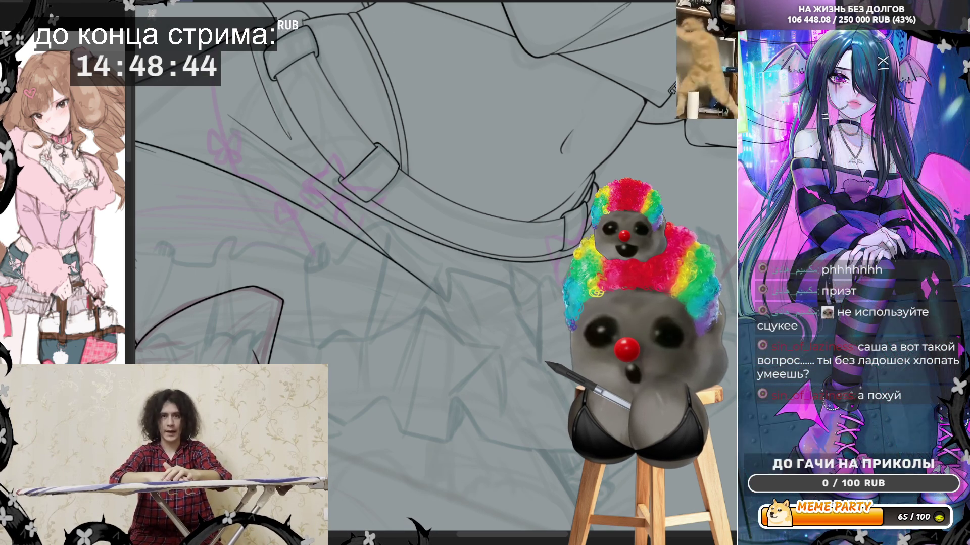
{"action": "key", "text": "h"}
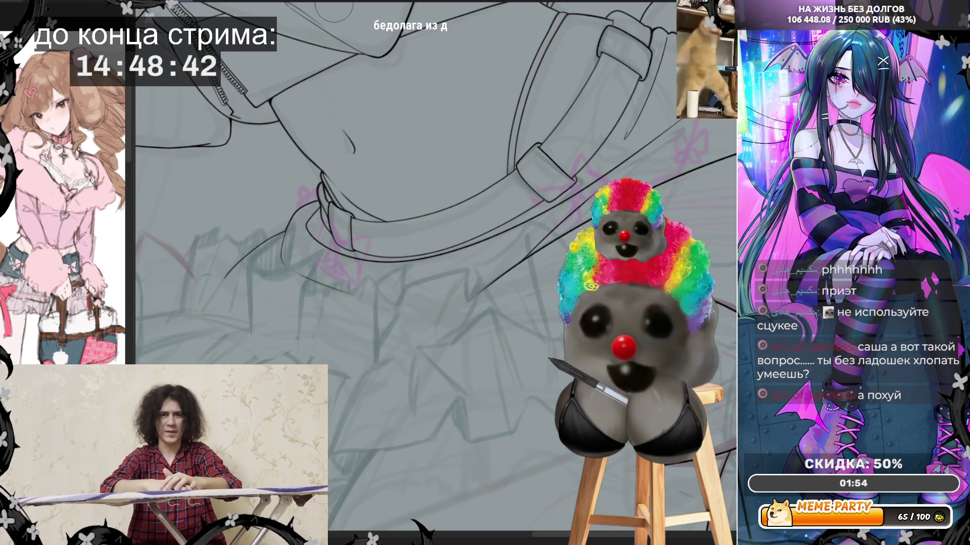
{"action": "scroll", "coordinate": [535, 126], "scroll_direction": "down", "scroll_amount": 3}
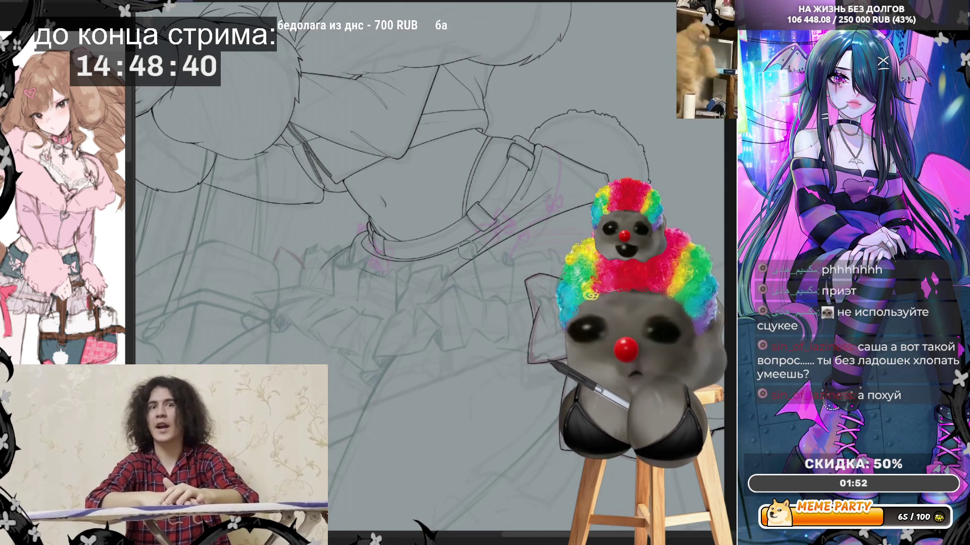
{"action": "scroll", "coordinate": [535, 126], "scroll_direction": "down", "scroll_amount": 2}
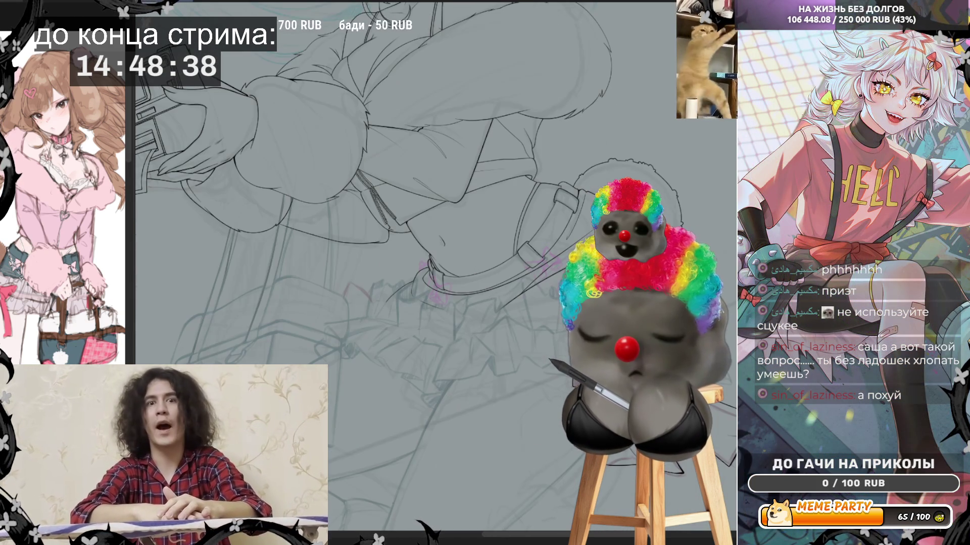
{"action": "scroll", "coordinate": [495, 261], "scroll_direction": "down", "scroll_amount": 2}
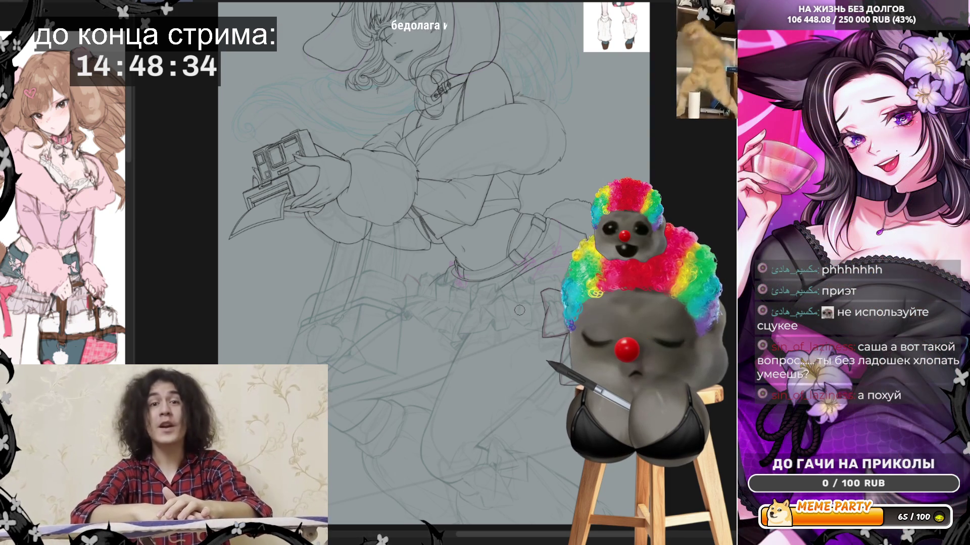
{"action": "scroll", "coordinate": [519, 310], "scroll_direction": "up", "scroll_amount": 2}
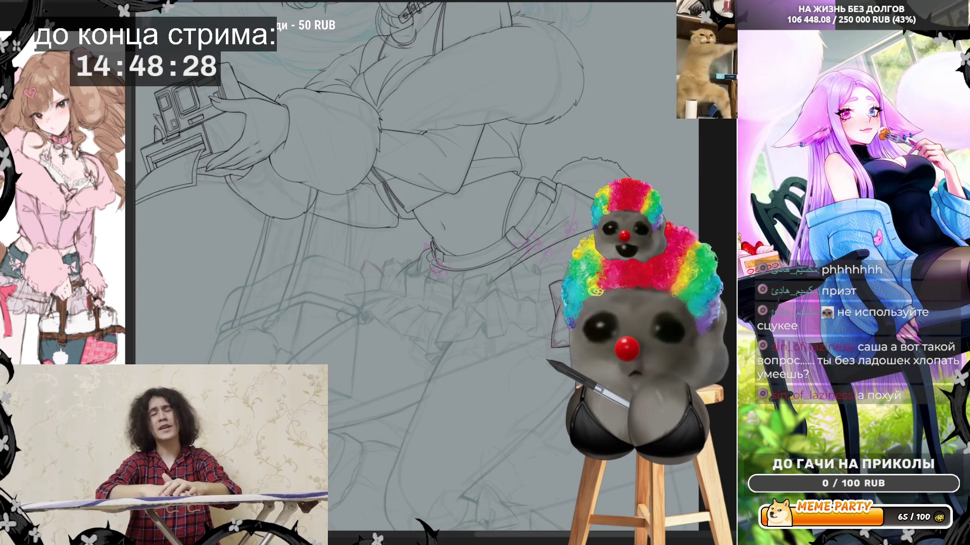
{"action": "scroll", "coordinate": [469, 261], "scroll_direction": "down", "scroll_amount": 3}
{"action": "scroll", "coordinate": [657, 353], "scroll_direction": "up", "scroll_amount": 5}
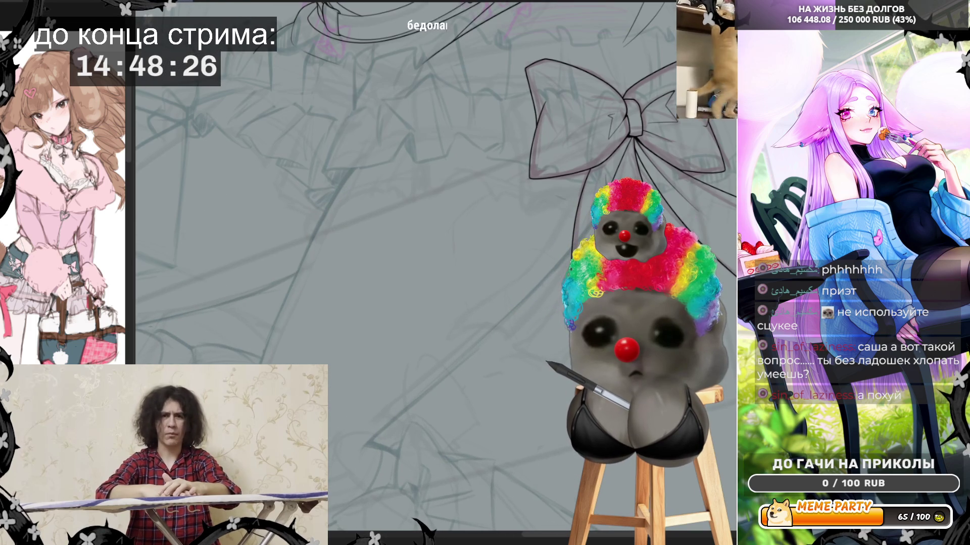
{"action": "scroll", "coordinate": [606, 151], "scroll_direction": "up", "scroll_amount": 1}
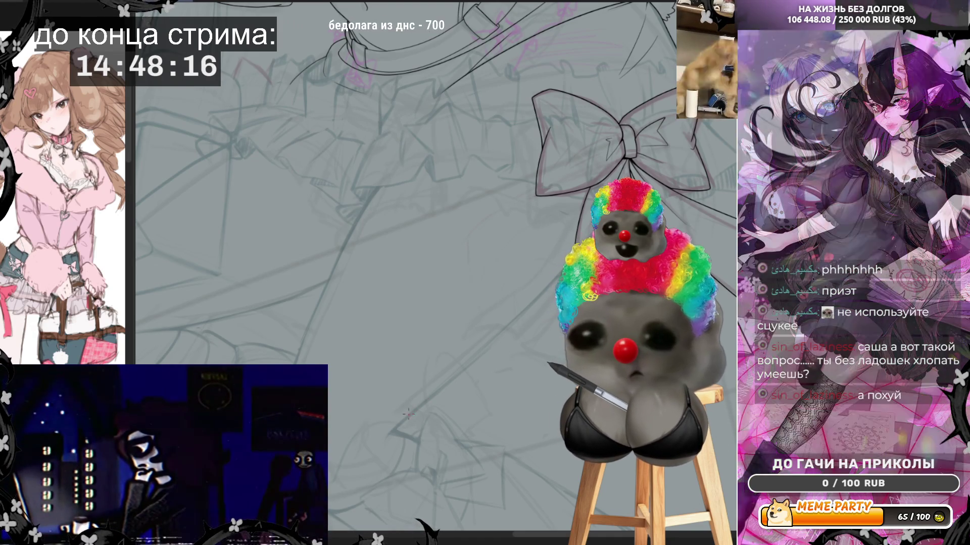
- Ink a stroke rising toward the bow, then mirror the view to check it and back
{"action": "left_click_drag", "start_coordinate": [394, 430], "coordinate": [484, 348]}
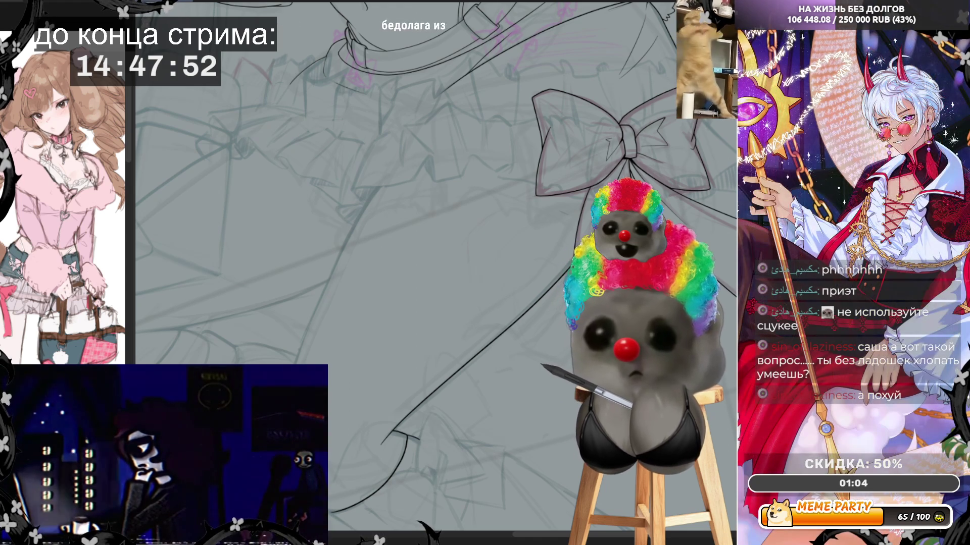
{"action": "scroll", "coordinate": [435, 268], "scroll_direction": "down", "scroll_amount": 3}
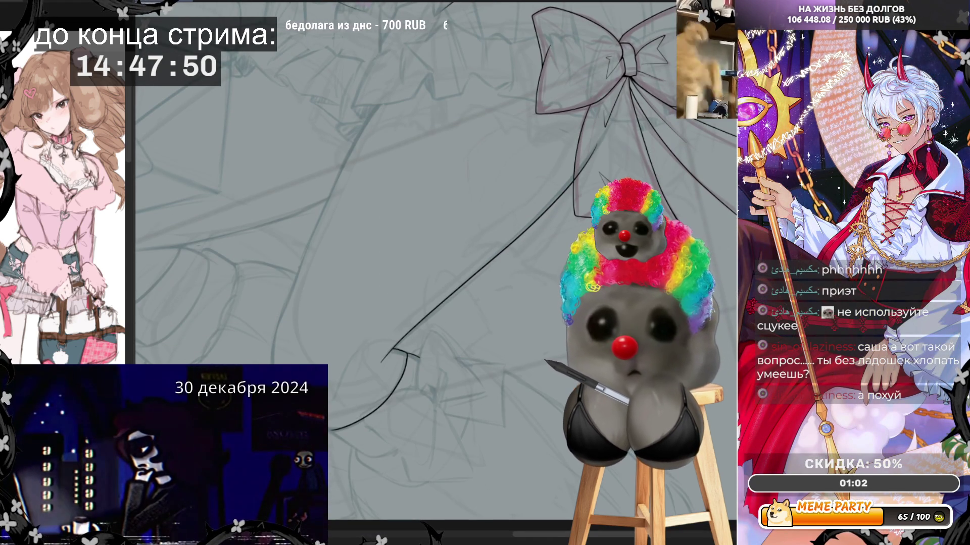
{"action": "key", "text": "m"}
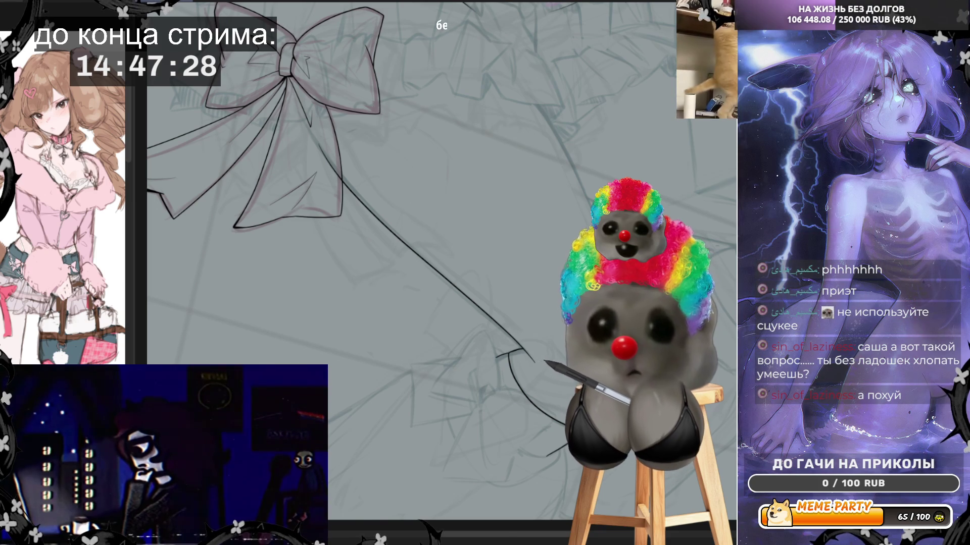
{"action": "key", "text": "m"}
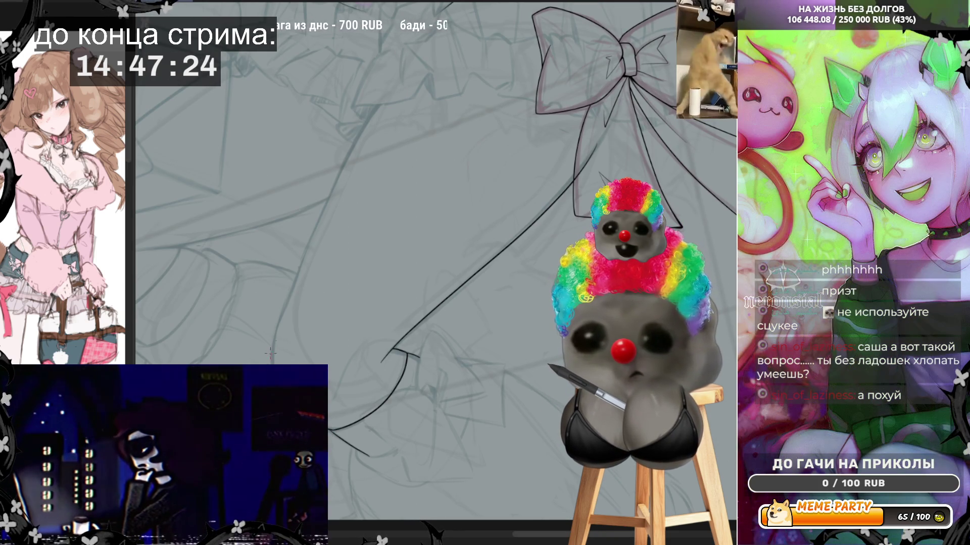
- Ink the leg's long curved outline, undoing an overlong stroke and rotating the view
{"action": "left_click_drag", "start_coordinate": [281, 313], "coordinate": [273, 354]}
{"action": "left_click_drag", "start_coordinate": [352, 165], "coordinate": [404, 92]}
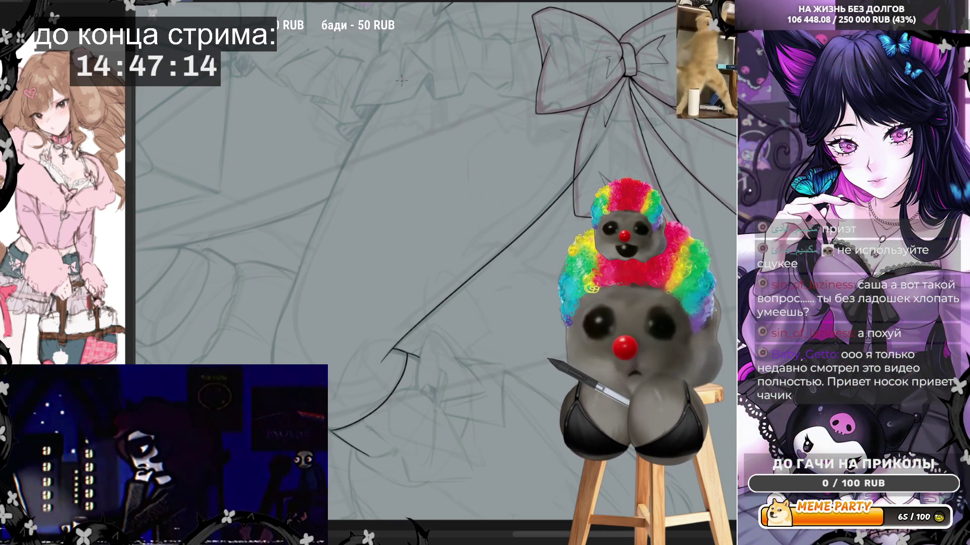
{"action": "left_click_drag", "start_coordinate": [401, 82], "coordinate": [312, 203]}
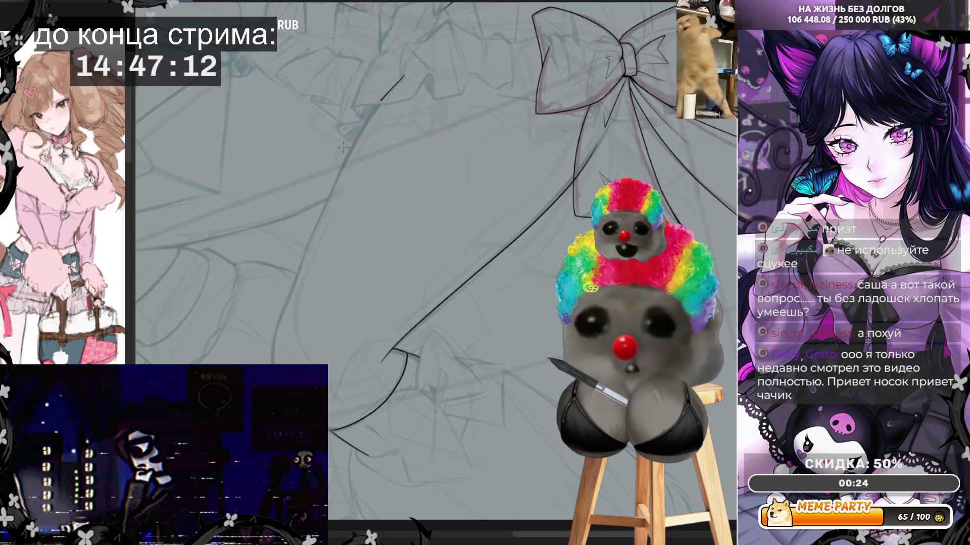
{"action": "key", "text": "ctrl+z"}
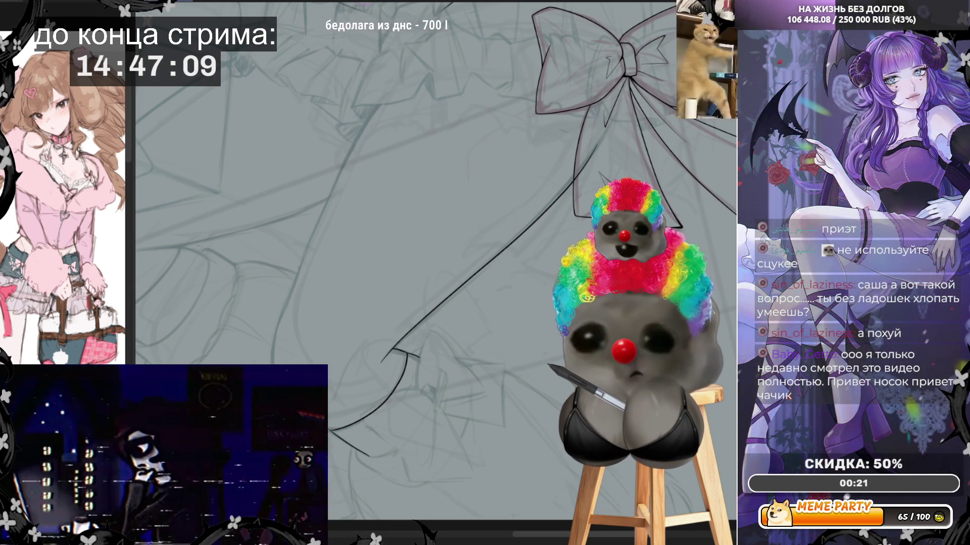
{"action": "mouse_move", "coordinate": [384, 202]}
{"action": "left_mouse_down"}
{"action": "mouse_move", "coordinate": [329, 273]}
{"action": "mouse_move", "coordinate": [215, 268]}
{"action": "left_mouse_up"}
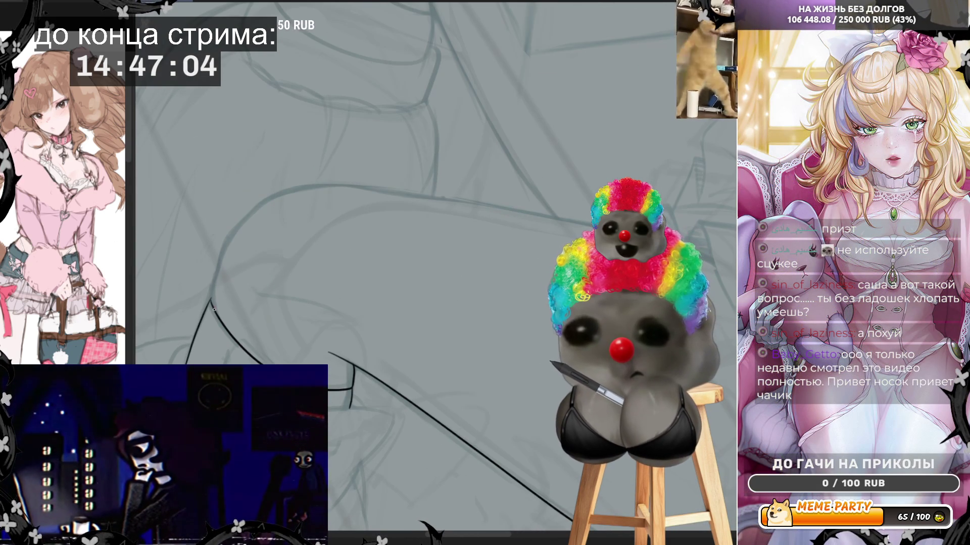
- Extend the thigh's black outline slightly upward and rightward along the leg, then zoom out
{"action": "left_click_drag", "start_coordinate": [211, 302], "coordinate": [211, 293]}
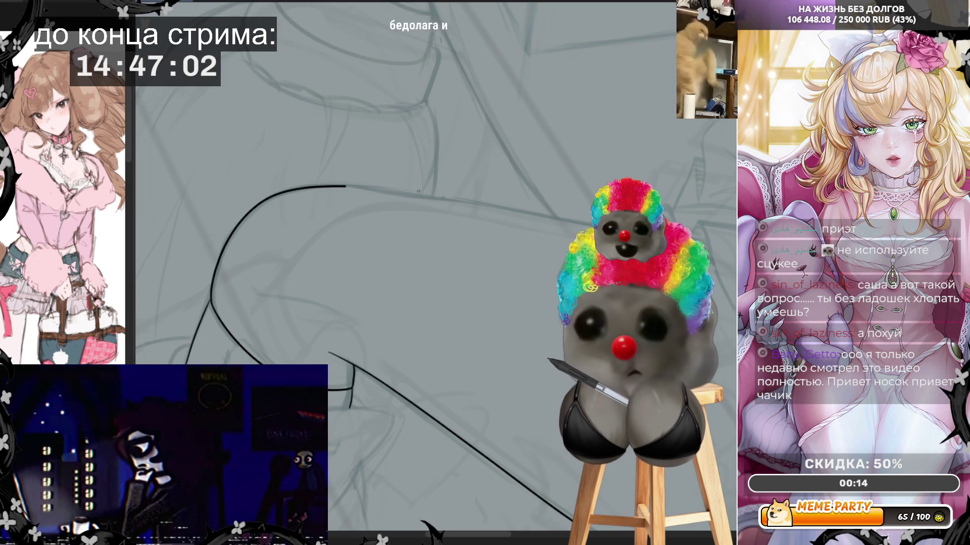
{"action": "left_click_drag", "start_coordinate": [505, 207], "coordinate": [735, 262]}
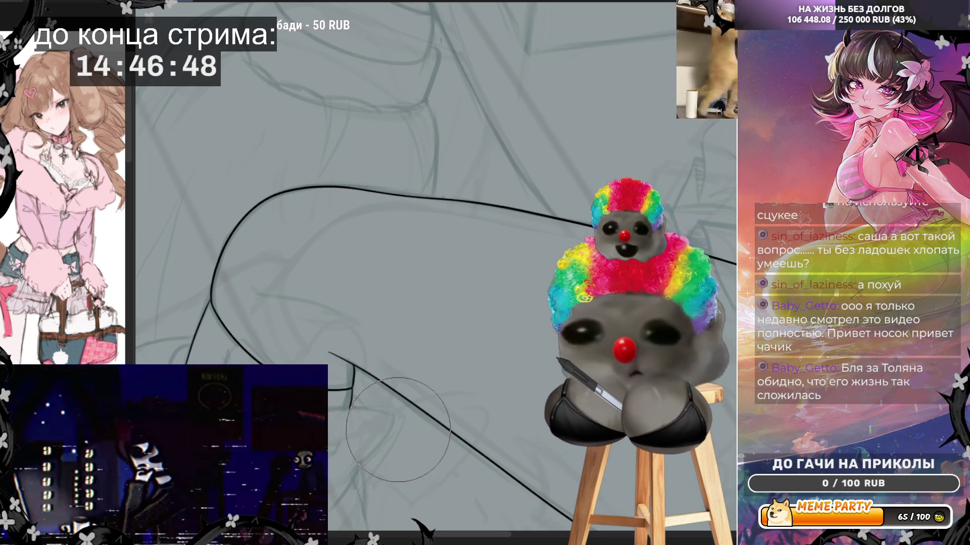
{"action": "key", "text": "ctrl+0"}
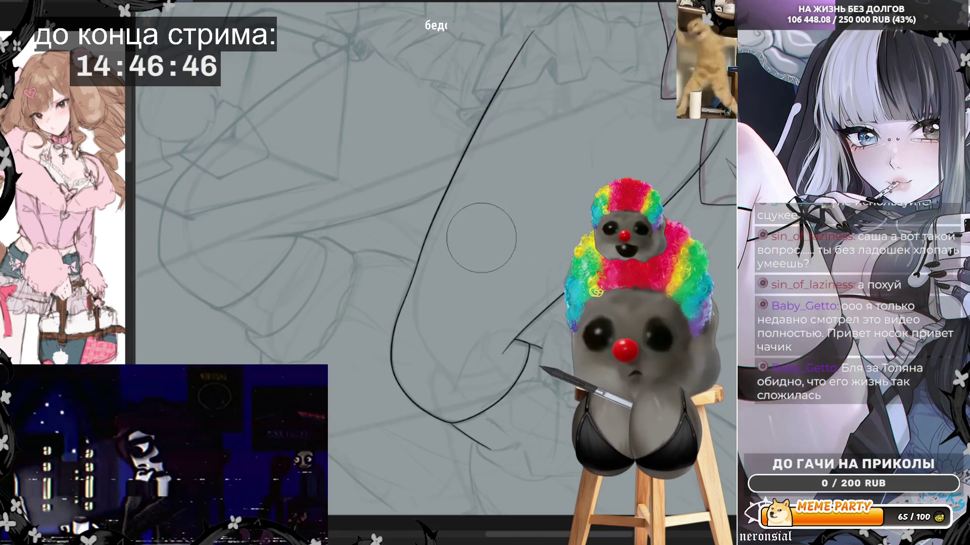
{"action": "scroll", "coordinate": [447, 336], "scroll_direction": "up", "scroll_amount": 2}
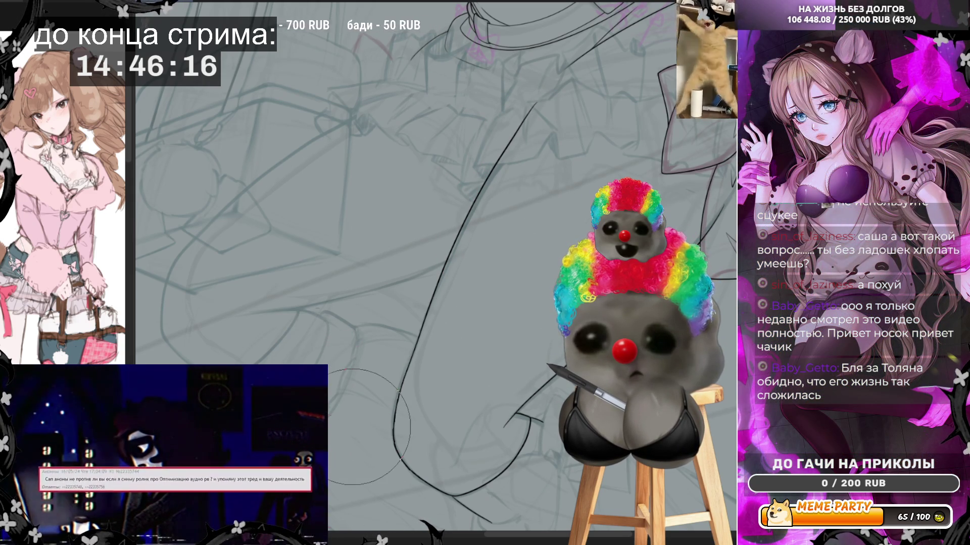
{"action": "key", "text": "ctrl+minus"}
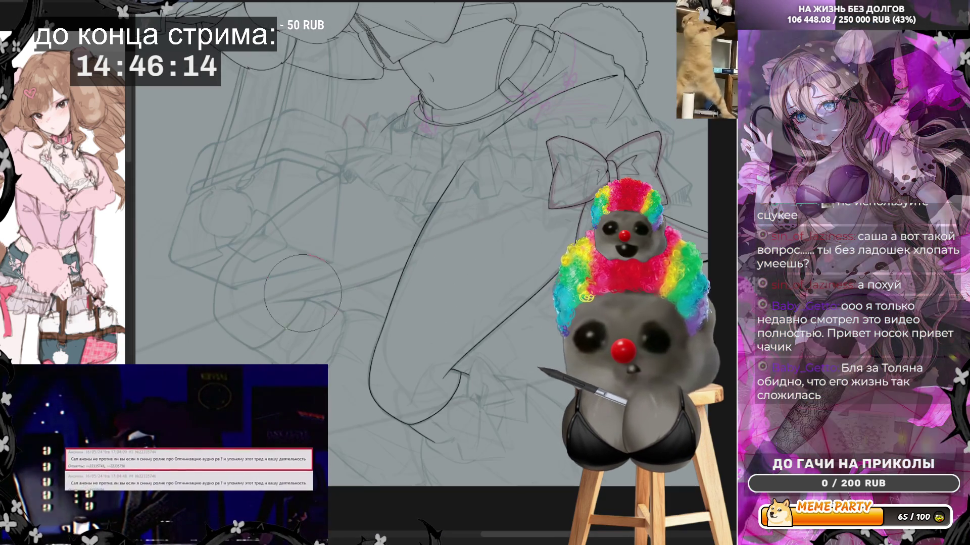
{"action": "scroll", "coordinate": [412, 165], "scroll_direction": "up", "scroll_amount": 2}
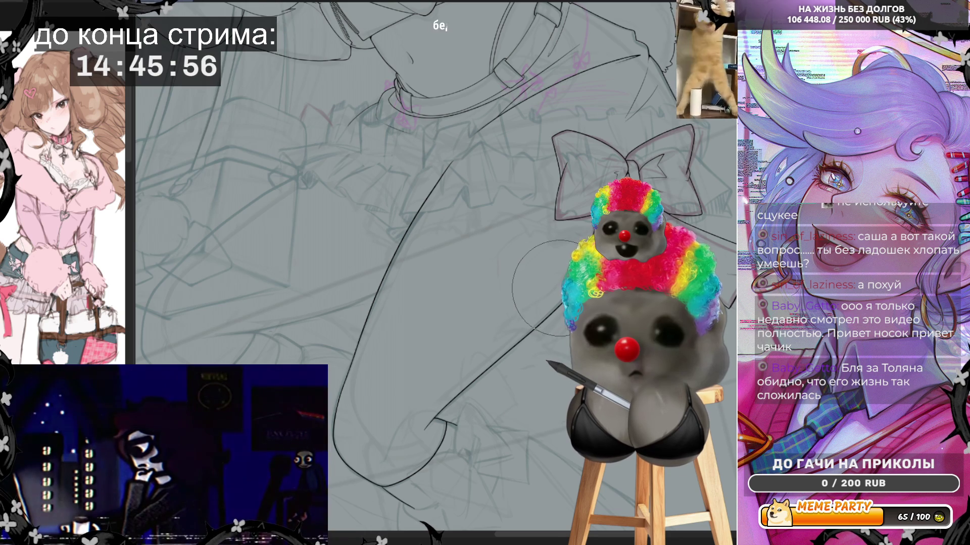
{"action": "key", "text": "ctrl+minus"}
{"action": "key", "text": "ctrl+plus"}
{"action": "key", "text": "ctrl+plus"}
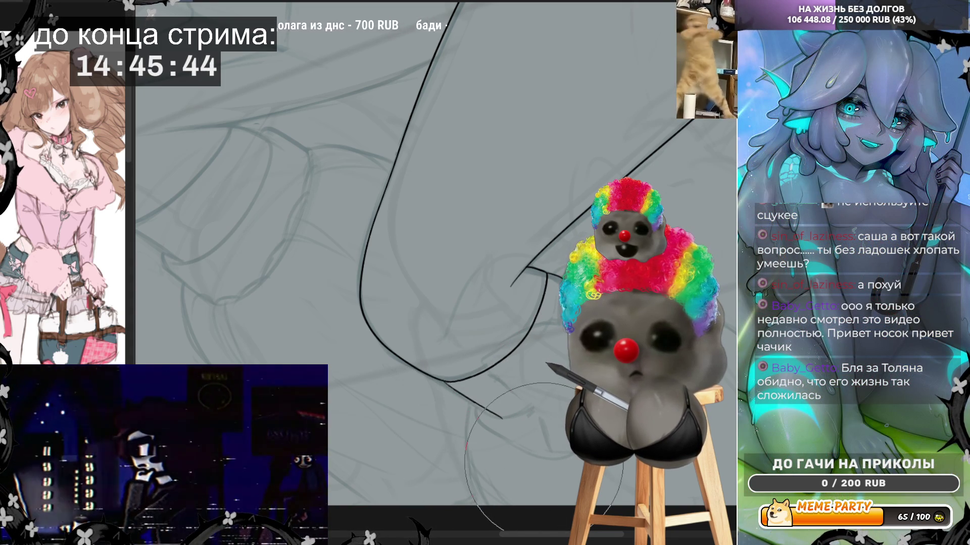
{"action": "scroll", "coordinate": [450, 394], "scroll_direction": "down", "scroll_amount": 5}
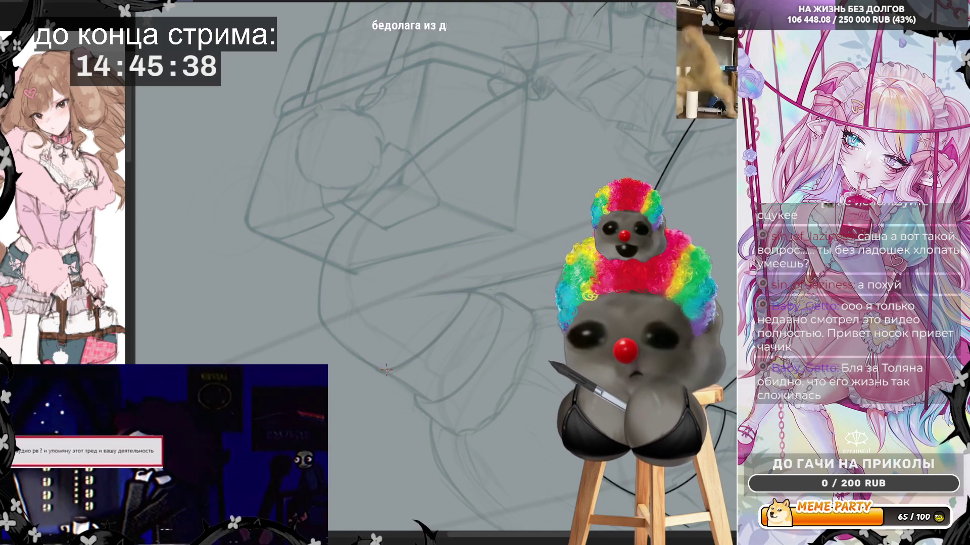
- Ink the curved leg outline below the skirt, redoing it as one clean stroke
{"action": "mouse_move", "coordinate": [385, 372]}
{"action": "left_mouse_down"}
{"action": "mouse_move", "coordinate": [434, 331]}
{"action": "mouse_move", "coordinate": [453, 299]}
{"action": "left_mouse_up"}
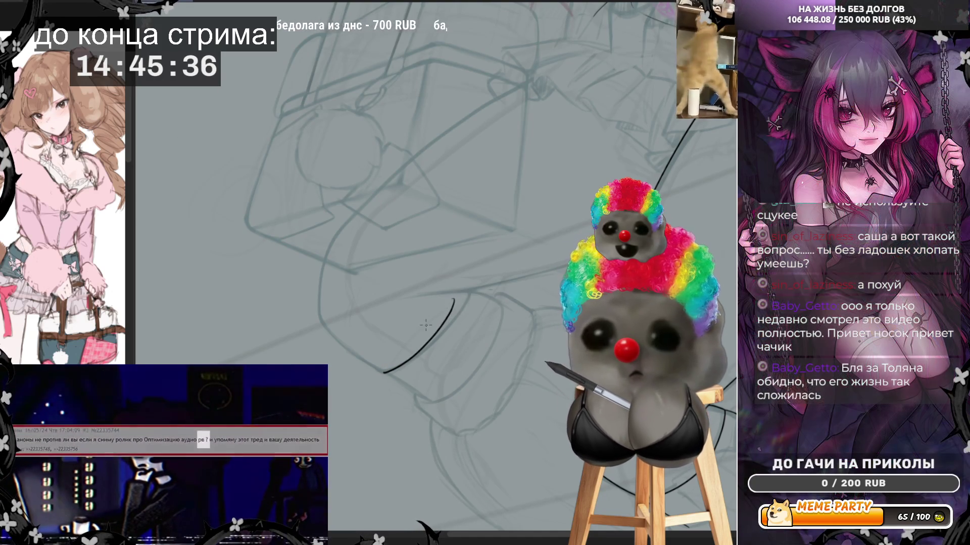
{"action": "key", "text": "ctrl+z"}
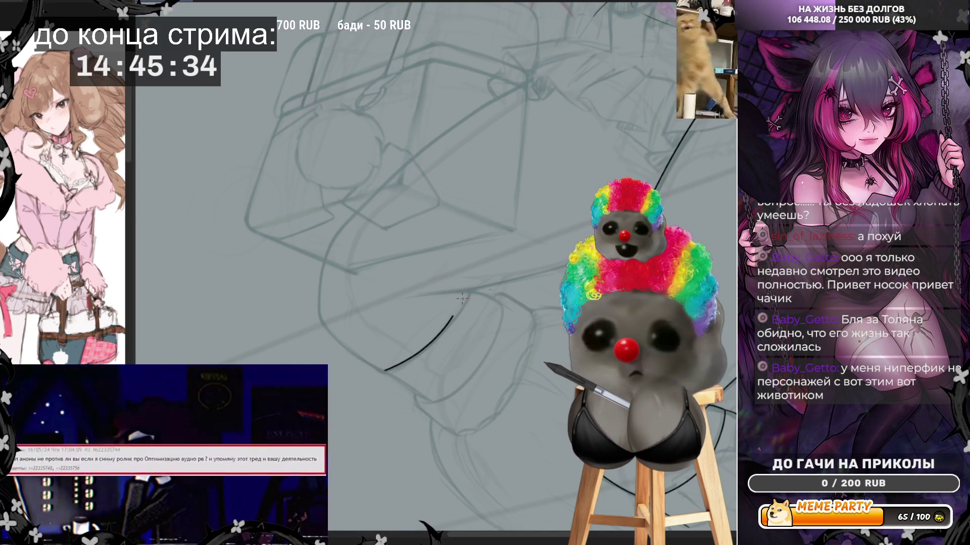
{"action": "left_click_drag", "start_coordinate": [461, 296], "coordinate": [452, 316]}
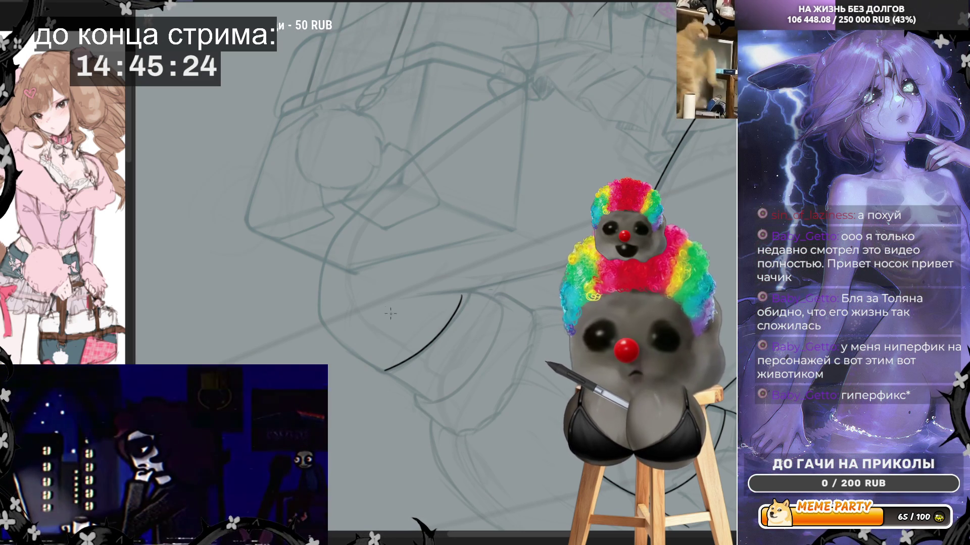
{"action": "key", "text": "ctrl+z"}
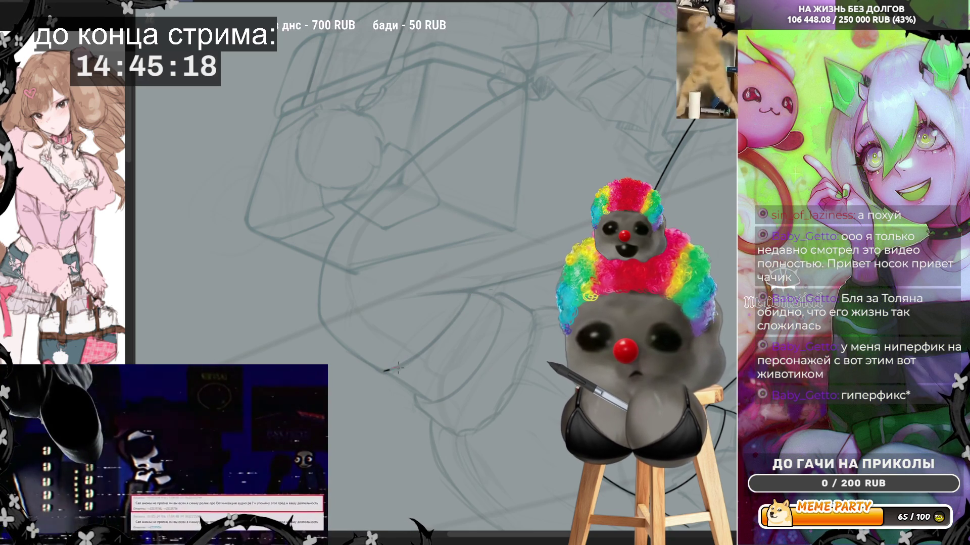
{"action": "left_click_drag", "start_coordinate": [385, 371], "coordinate": [469, 292]}
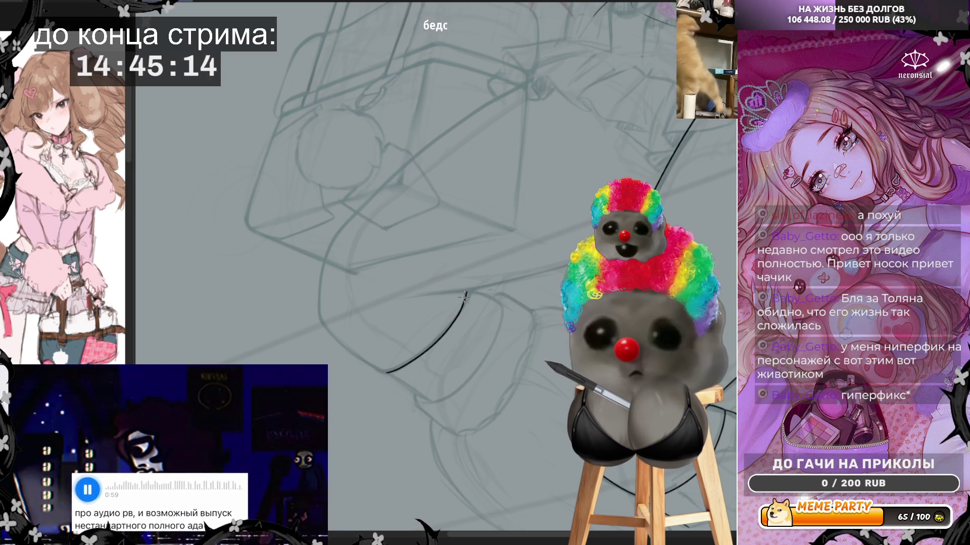
{"action": "scroll", "coordinate": [435, 310], "scroll_direction": "down", "scroll_amount": 2}
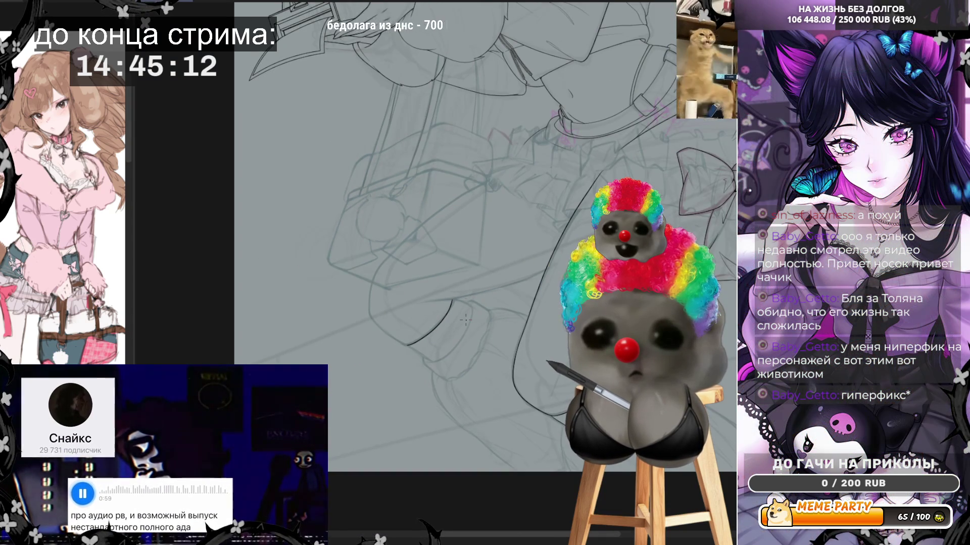
- Zoom in and ink the garter band's edge along the leg, undoing stray and lower strokes
{"action": "scroll", "coordinate": [465, 320], "scroll_direction": "up", "scroll_amount": 4}
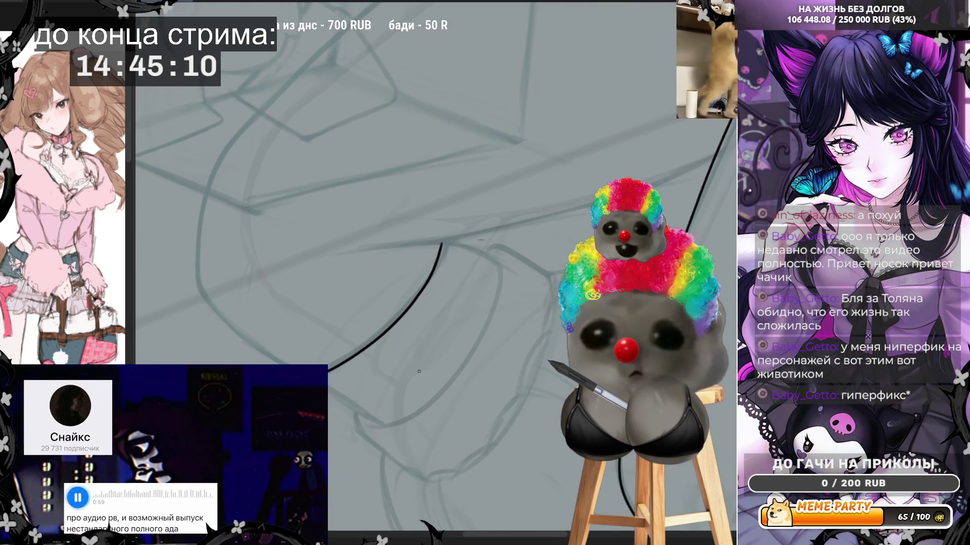
{"action": "scroll", "coordinate": [419, 372], "scroll_direction": "up", "scroll_amount": 1}
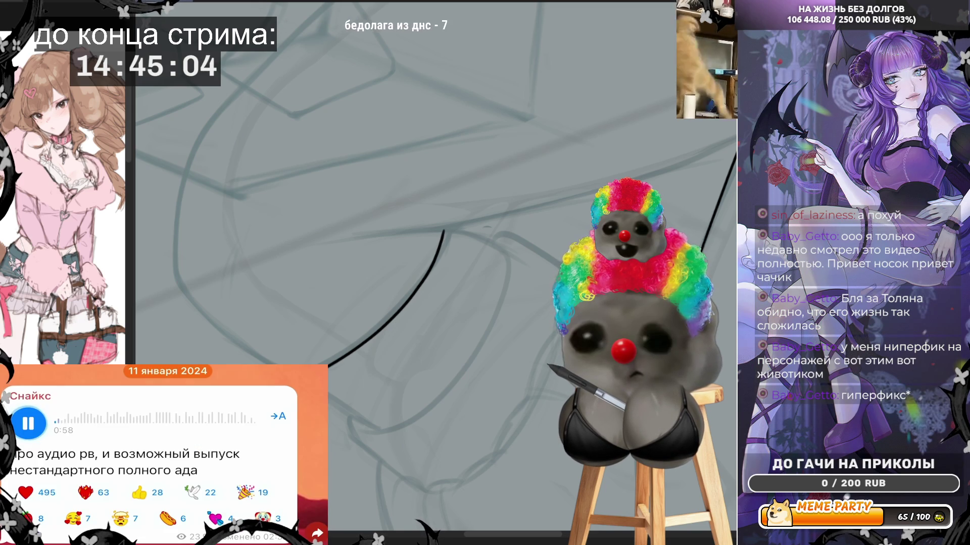
{"action": "left_click_drag", "start_coordinate": [330, 397], "coordinate": [388, 427]}
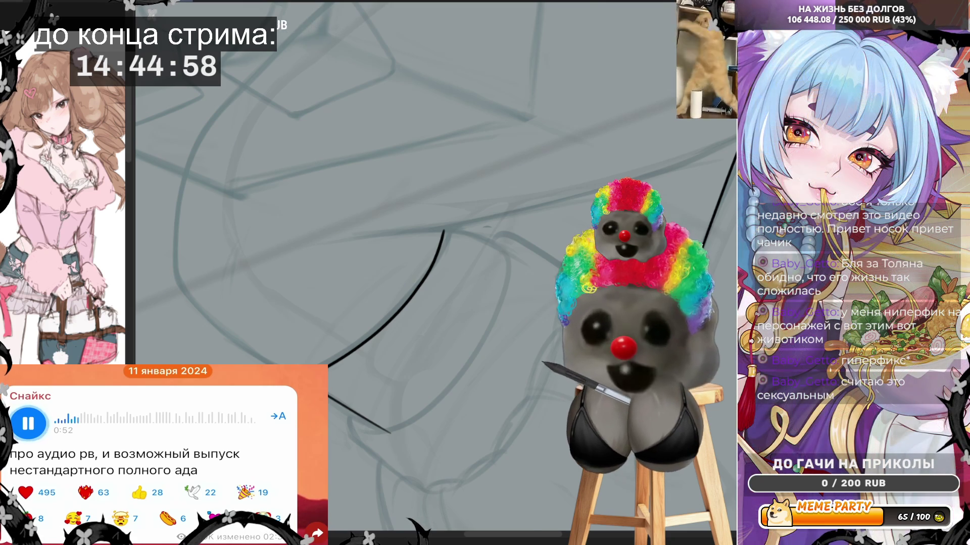
{"action": "key", "text": "m"}
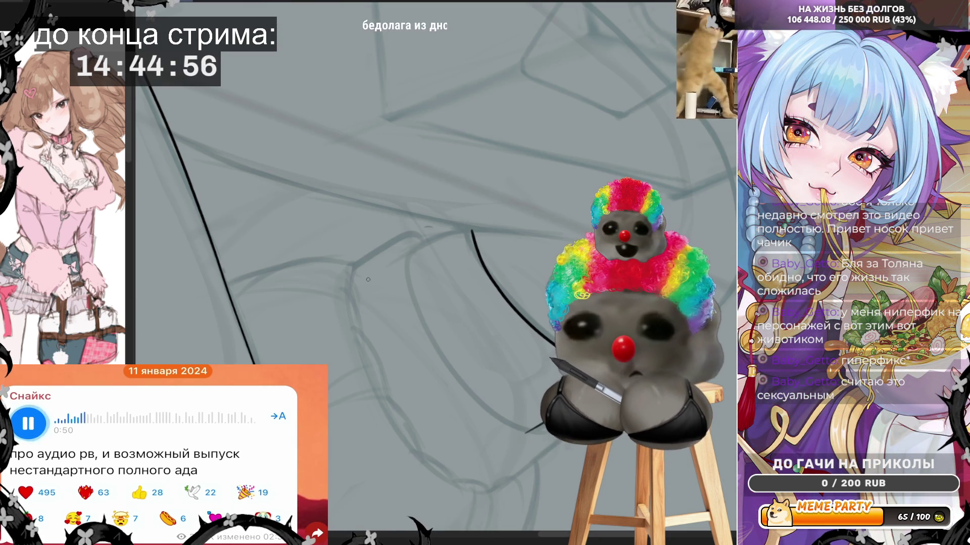
{"action": "key", "text": "ctrl+z"}
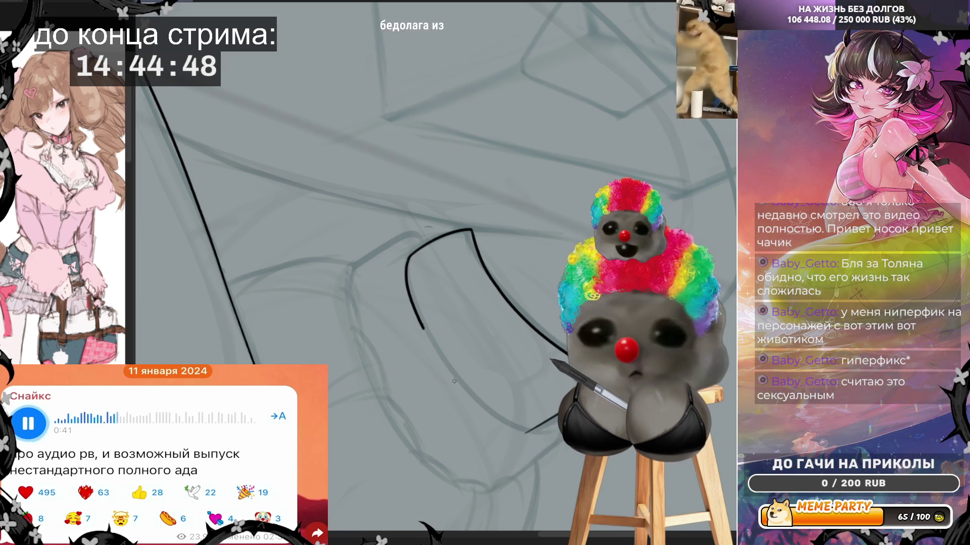
{"action": "key", "text": "ctrl+z"}
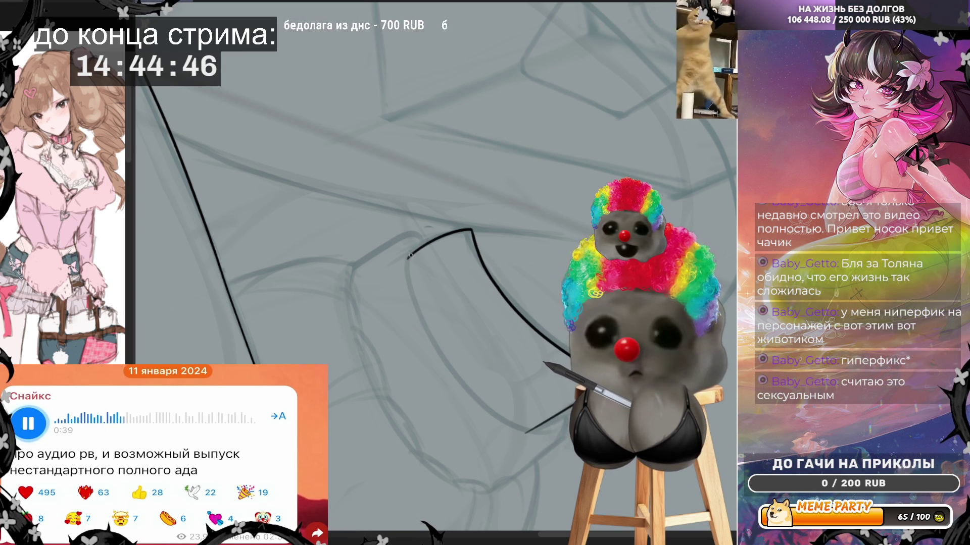
{"action": "left_click_drag", "start_coordinate": [503, 426], "coordinate": [533, 426]}
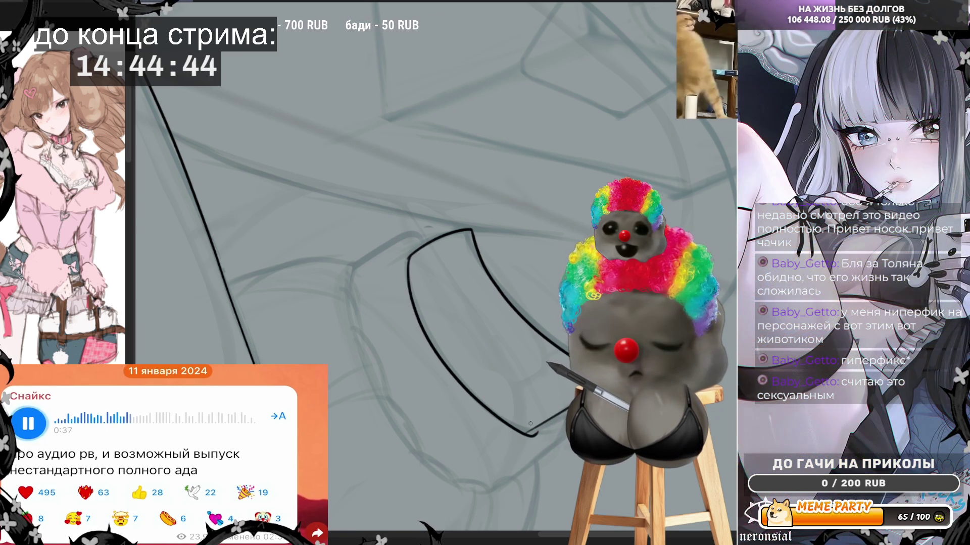
{"action": "key", "text": "ctrl+z"}
{"action": "scroll", "coordinate": [435, 273], "scroll_direction": "up", "scroll_amount": 3}
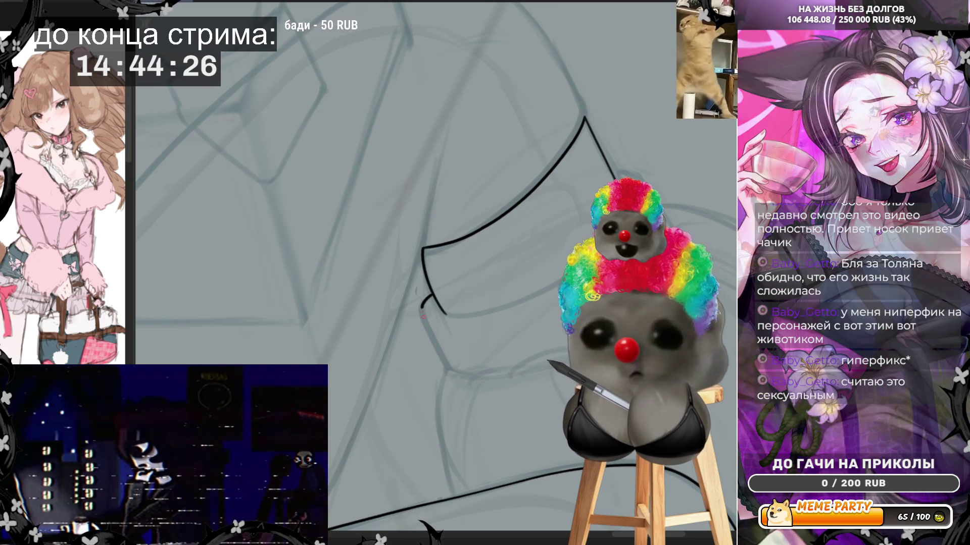
- Ink the garter band's side edge, then draw a long contour line down the leg
{"action": "left_click_drag", "start_coordinate": [429, 295], "coordinate": [451, 371]}
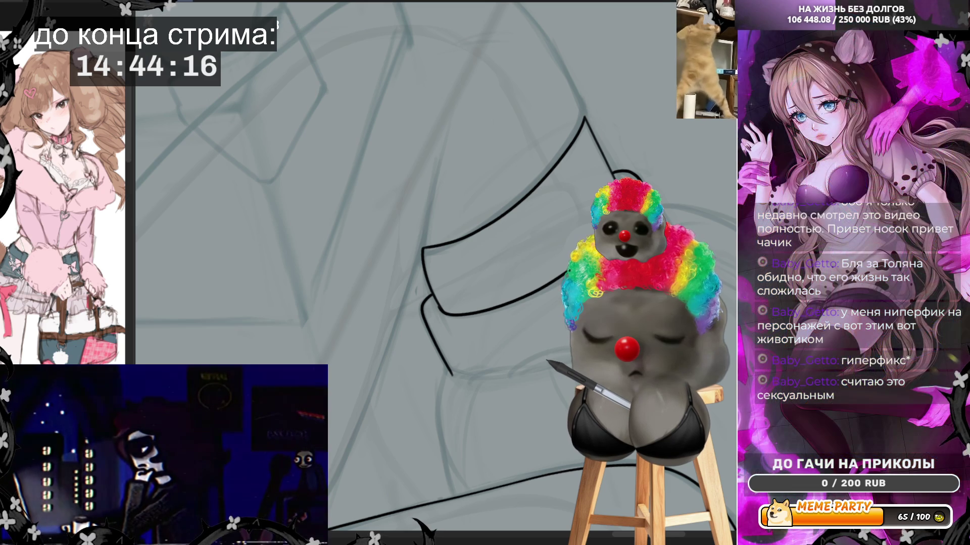
{"action": "left_click_drag", "start_coordinate": [513, 264], "coordinate": [550, 245]}
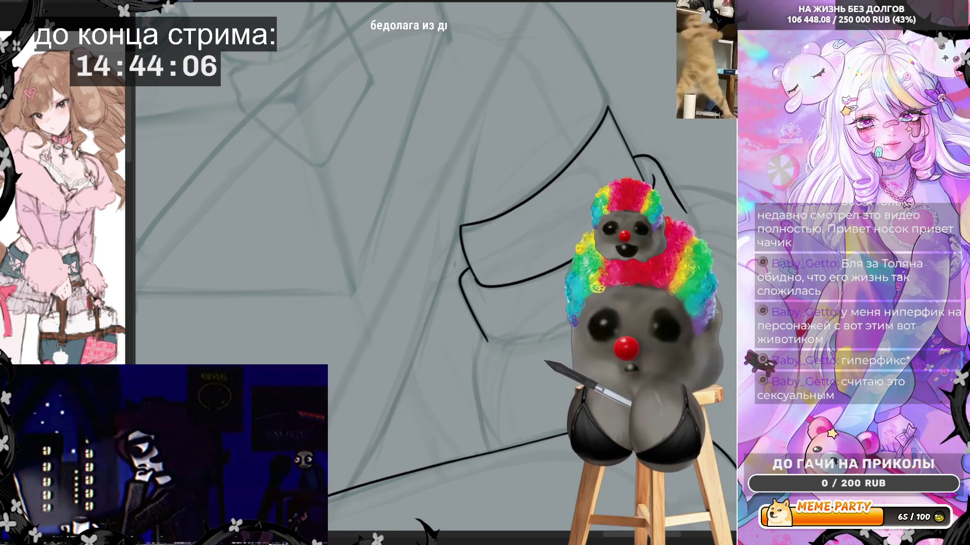
{"action": "key", "text": "h"}
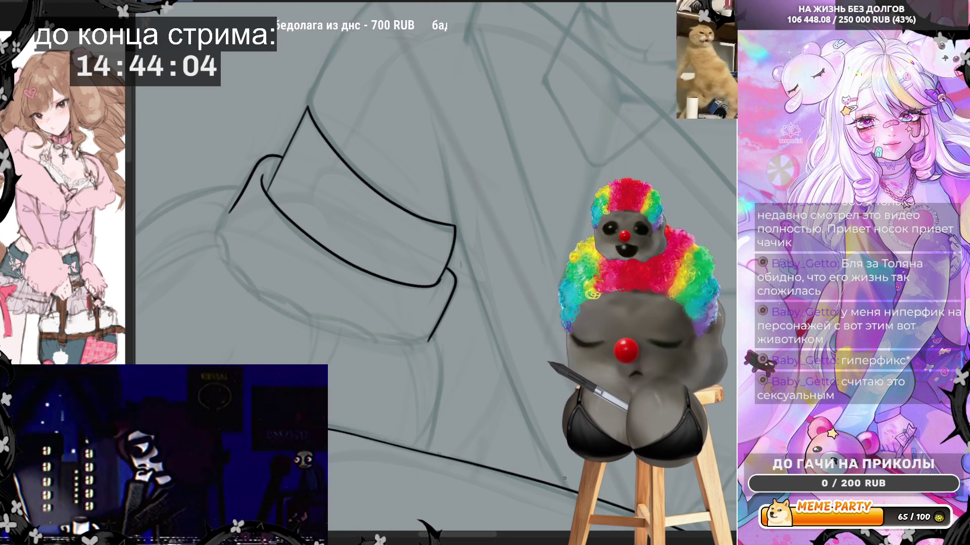
{"action": "mouse_move", "coordinate": [567, 490]}
{"action": "left_mouse_down"}
{"action": "mouse_move", "coordinate": [498, 343]}
{"action": "mouse_move", "coordinate": [446, 144]}
{"action": "left_mouse_up"}
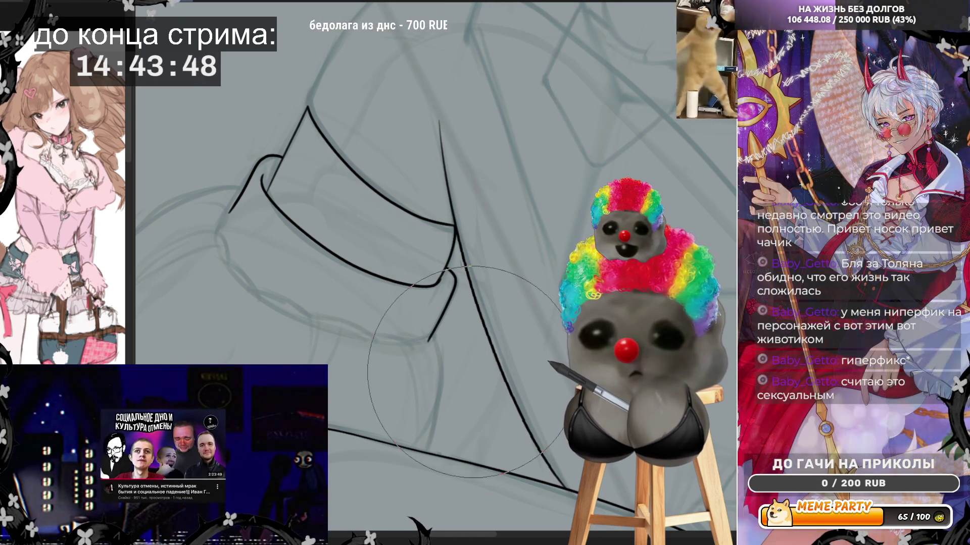
- Trace the leg's upper edge as one long black curve, replacing a misplaced first arc with connected strokes
{"action": "scroll", "coordinate": [485, 410], "scroll_direction": "down", "scroll_amount": 3}
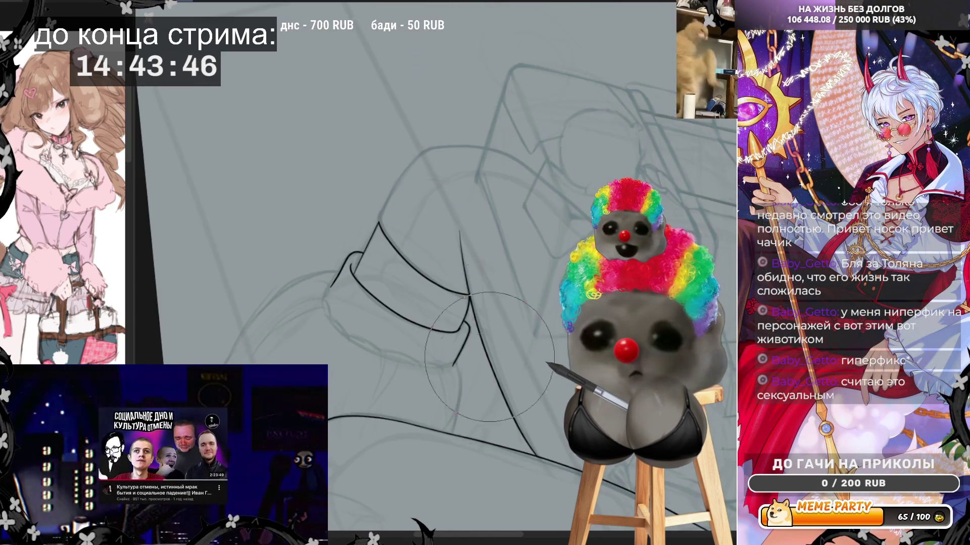
{"action": "scroll", "coordinate": [558, 102], "scroll_direction": "up", "scroll_amount": 3}
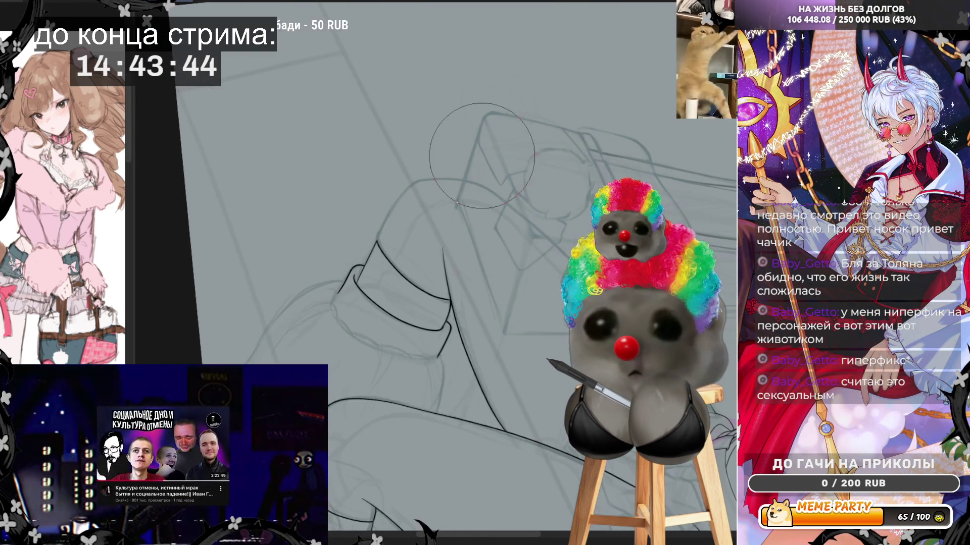
{"action": "scroll", "coordinate": [505, 348], "scroll_direction": "down", "scroll_amount": 2}
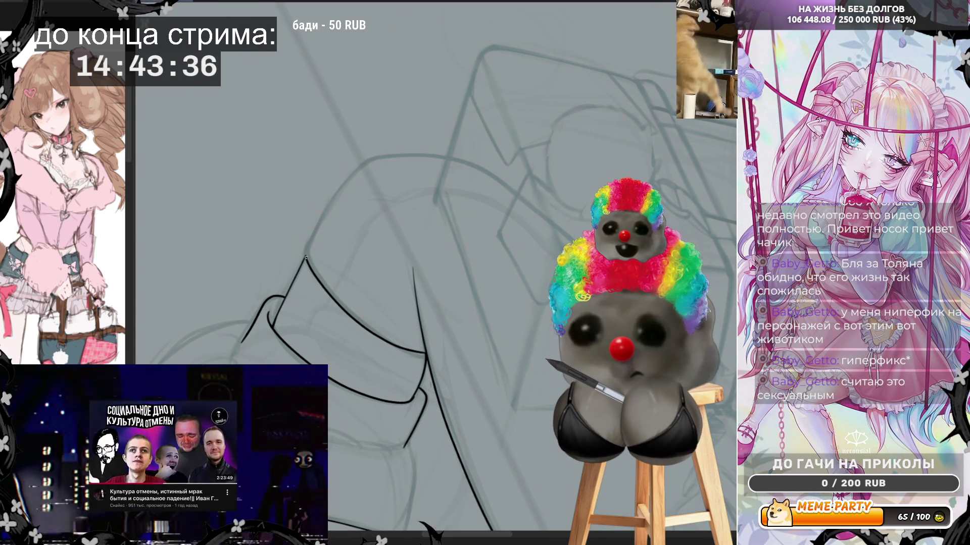
{"action": "mouse_move", "coordinate": [317, 230]}
{"action": "left_mouse_down"}
{"action": "mouse_move", "coordinate": [364, 159]}
{"action": "mouse_move", "coordinate": [428, 146]}
{"action": "left_mouse_up"}
{"action": "key", "text": "ctrl+z"}
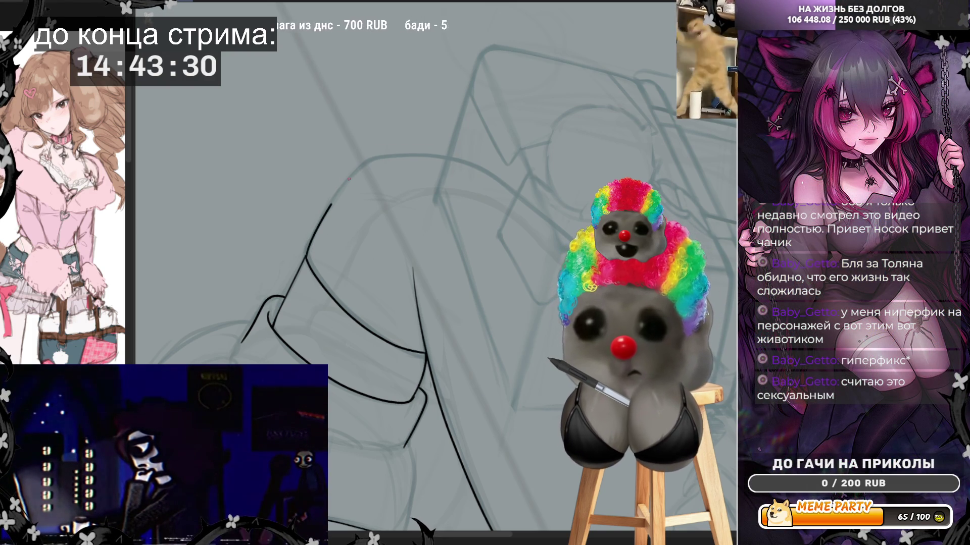
{"action": "left_click_drag", "start_coordinate": [329, 208], "coordinate": [414, 154]}
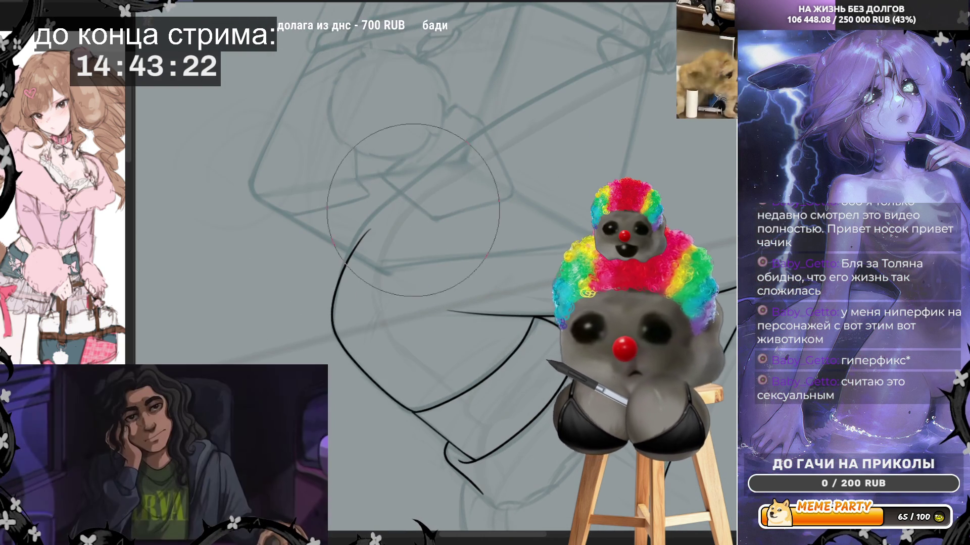
{"action": "mouse_move", "coordinate": [380, 209]}
{"action": "left_mouse_down"}
{"action": "mouse_move", "coordinate": [371, 230]}
{"action": "mouse_move", "coordinate": [426, 172]}
{"action": "mouse_move", "coordinate": [408, 184]}
{"action": "mouse_move", "coordinate": [480, 140]}
{"action": "left_mouse_up"}
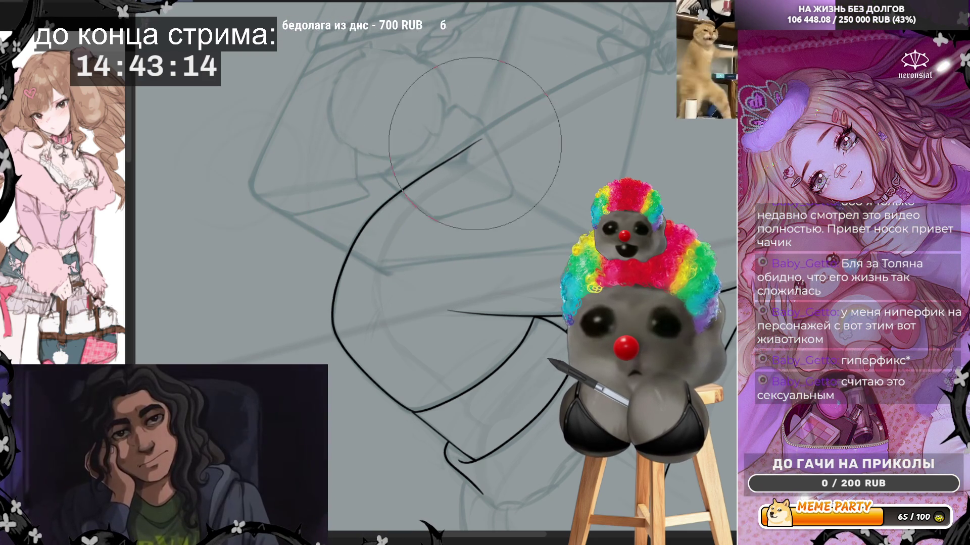
{"action": "mouse_move", "coordinate": [485, 135]}
{"action": "left_mouse_down"}
{"action": "mouse_move", "coordinate": [584, 72]}
{"action": "mouse_move", "coordinate": [659, 40]}
{"action": "left_mouse_up"}
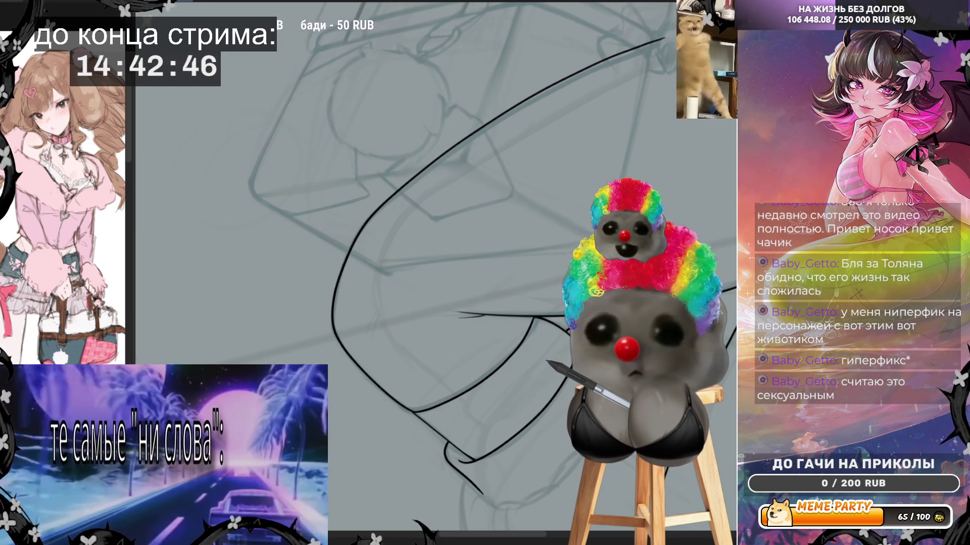
- Zoom in, replace the bad knee stroke with a smooth black curve, then reset the canvas view
{"action": "scroll", "coordinate": [544, 248], "scroll_direction": "down", "scroll_amount": 5}
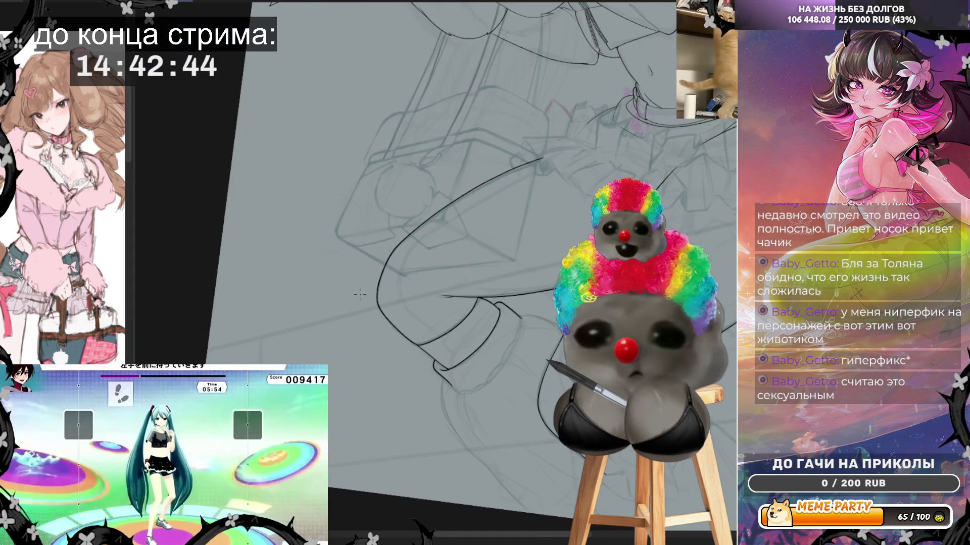
{"action": "scroll", "coordinate": [456, 367], "scroll_direction": "up", "scroll_amount": 3}
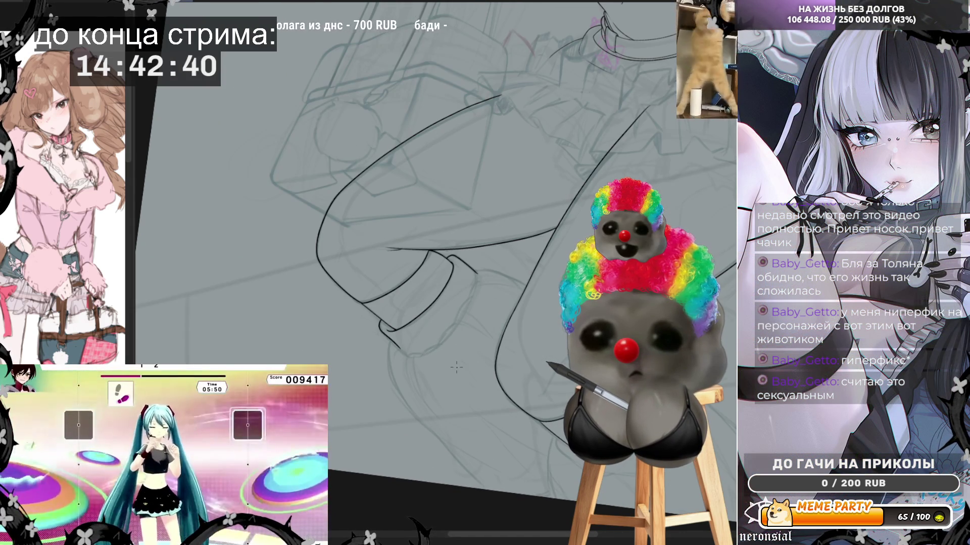
{"action": "scroll", "coordinate": [456, 367], "scroll_direction": "up", "scroll_amount": 2}
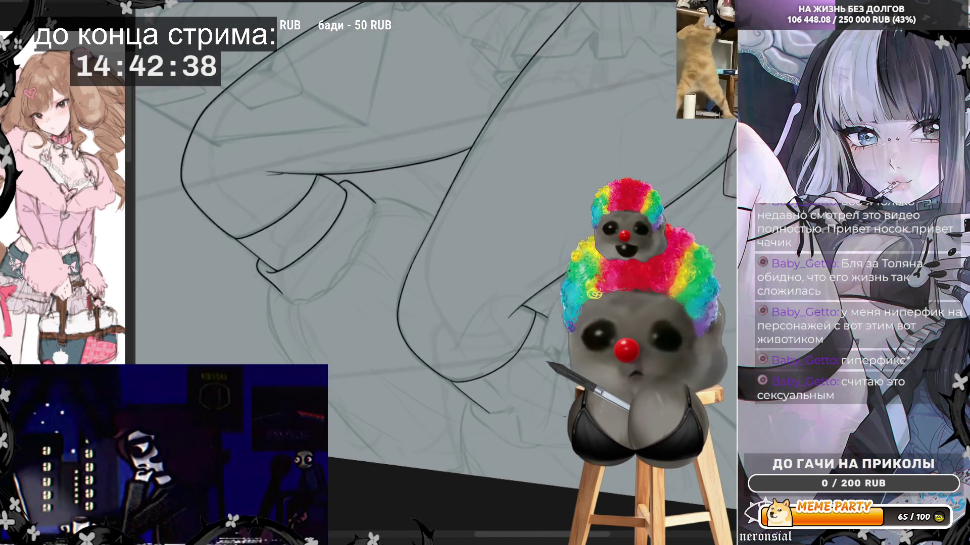
{"action": "scroll", "coordinate": [384, 262], "scroll_direction": "up", "scroll_amount": 3}
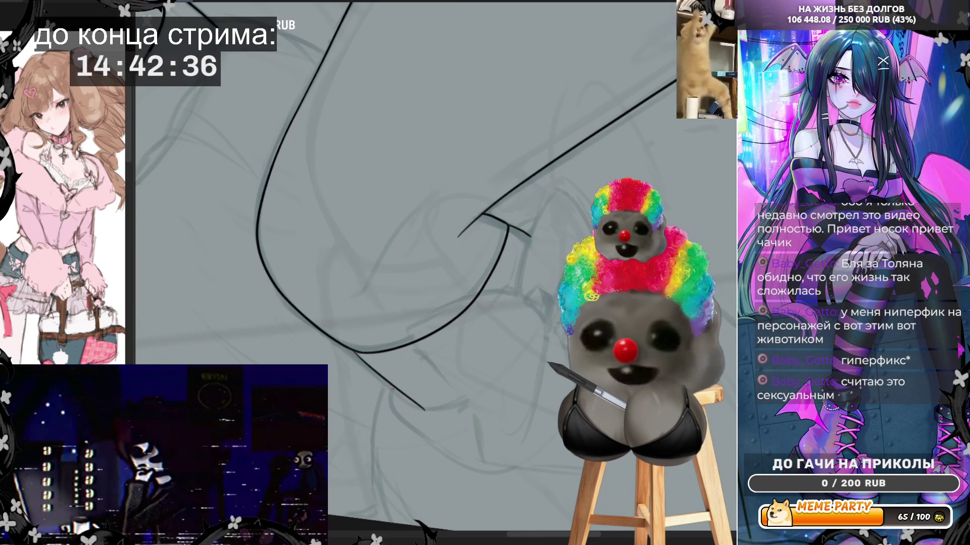
{"action": "key", "text": "ctrl+z"}
{"action": "left_click_drag", "start_coordinate": [393, 385], "coordinate": [390, 394]}
{"action": "mouse_move", "coordinate": [414, 430]}
{"action": "left_mouse_down"}
{"action": "mouse_move", "coordinate": [452, 459]}
{"action": "mouse_move", "coordinate": [499, 465]}
{"action": "left_mouse_up"}
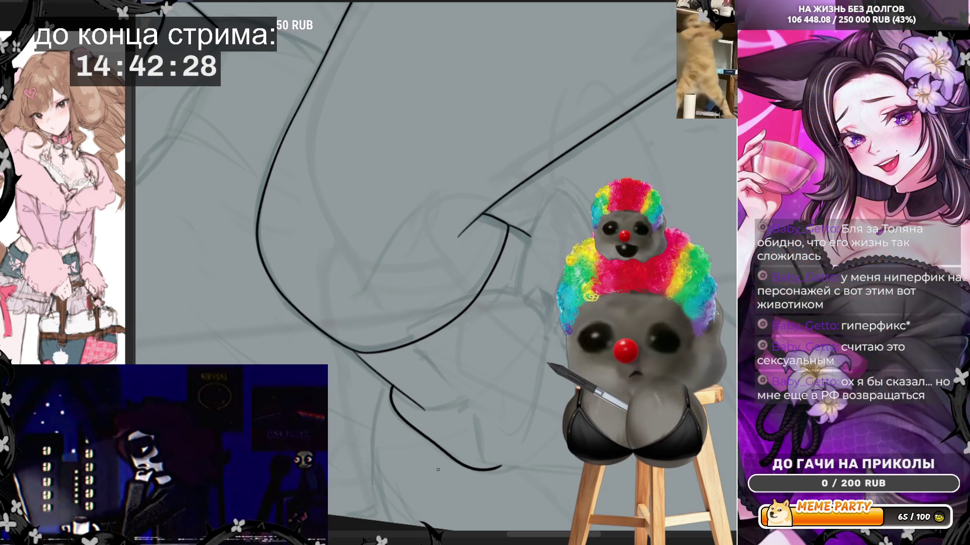
{"action": "key", "text": "ctrl+0"}
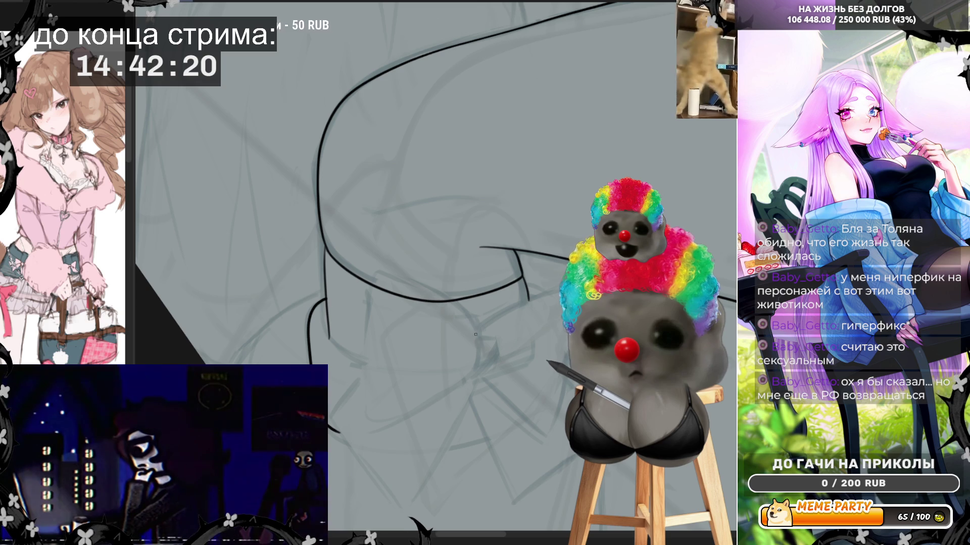
- Ink the bow's left loop on the garter band, redrawing its lower edge after an undo
{"action": "left_click_drag", "start_coordinate": [479, 333], "coordinate": [482, 352]}
{"action": "mouse_move", "coordinate": [451, 301]}
{"action": "left_mouse_down"}
{"action": "mouse_move", "coordinate": [395, 271]}
{"action": "mouse_move", "coordinate": [366, 282]}
{"action": "left_mouse_up"}
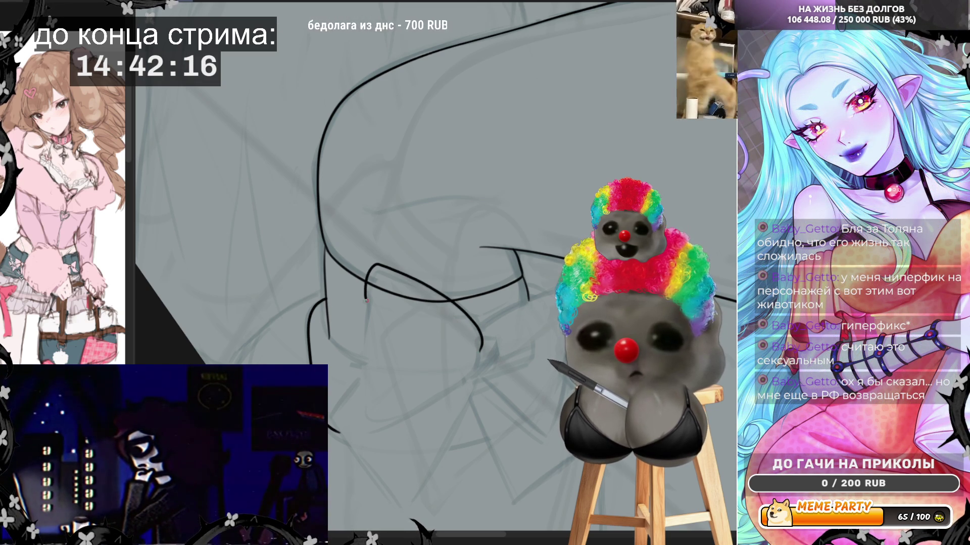
{"action": "left_click_drag", "start_coordinate": [366, 323], "coordinate": [348, 424]}
{"action": "mouse_move", "coordinate": [407, 412]}
{"action": "left_mouse_down"}
{"action": "mouse_move", "coordinate": [438, 402]}
{"action": "mouse_move", "coordinate": [464, 376]}
{"action": "left_mouse_up"}
{"action": "key", "text": "ctrl+z"}
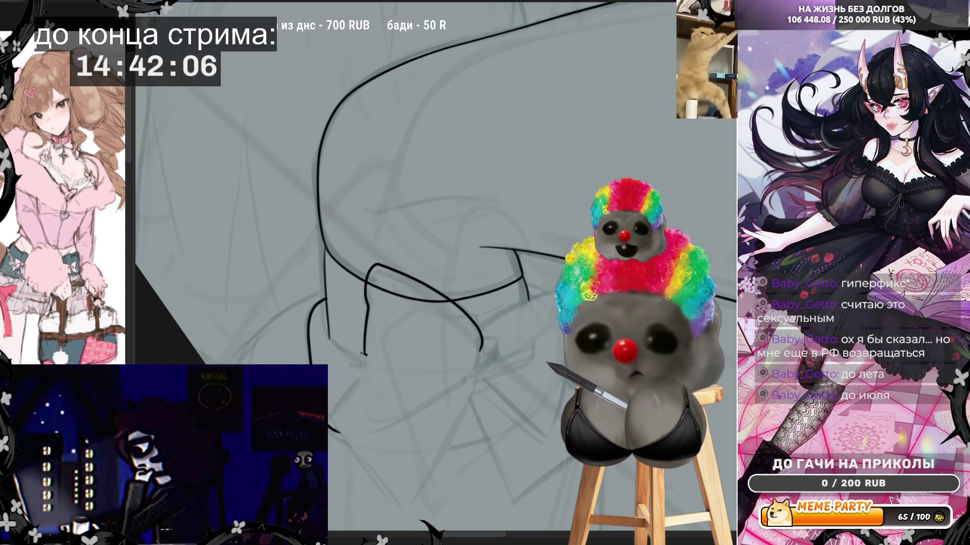
{"action": "left_click_drag", "start_coordinate": [362, 361], "coordinate": [360, 397]}
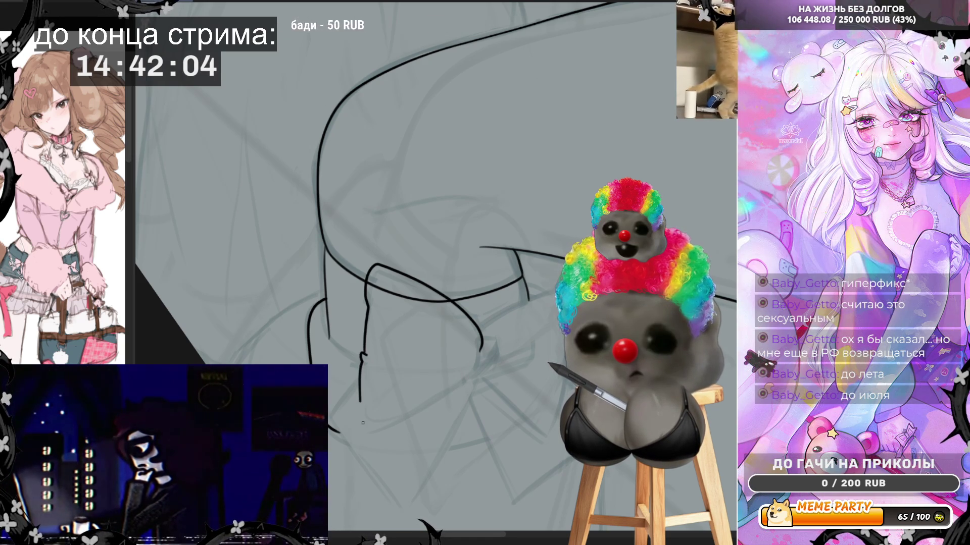
{"action": "mouse_move", "coordinate": [431, 408]}
{"action": "left_mouse_down"}
{"action": "mouse_move", "coordinate": [472, 379]}
{"action": "mouse_move", "coordinate": [482, 348]}
{"action": "left_mouse_up"}
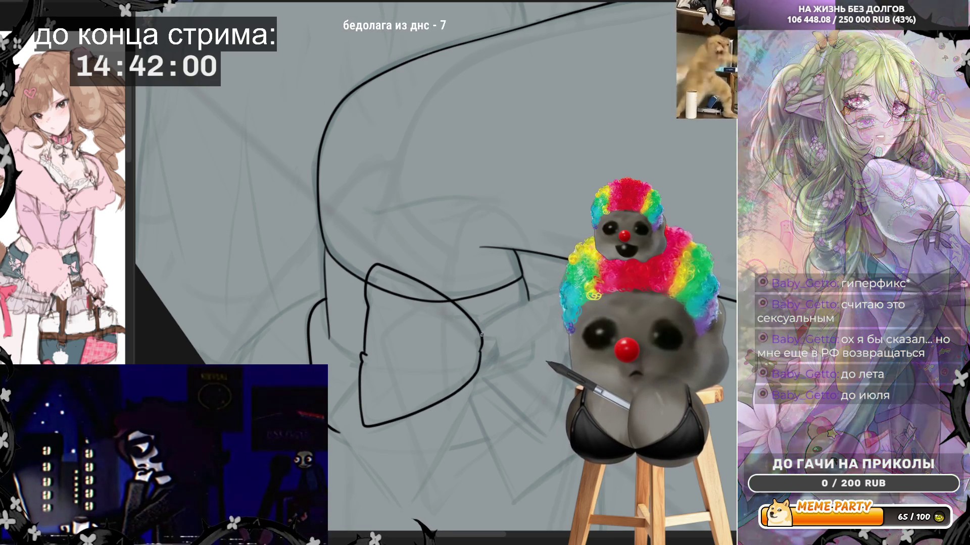
- Outline the bow's knot and the start of its right loop, then rotate the canvas
{"action": "left_click_drag", "start_coordinate": [483, 335], "coordinate": [492, 363]}
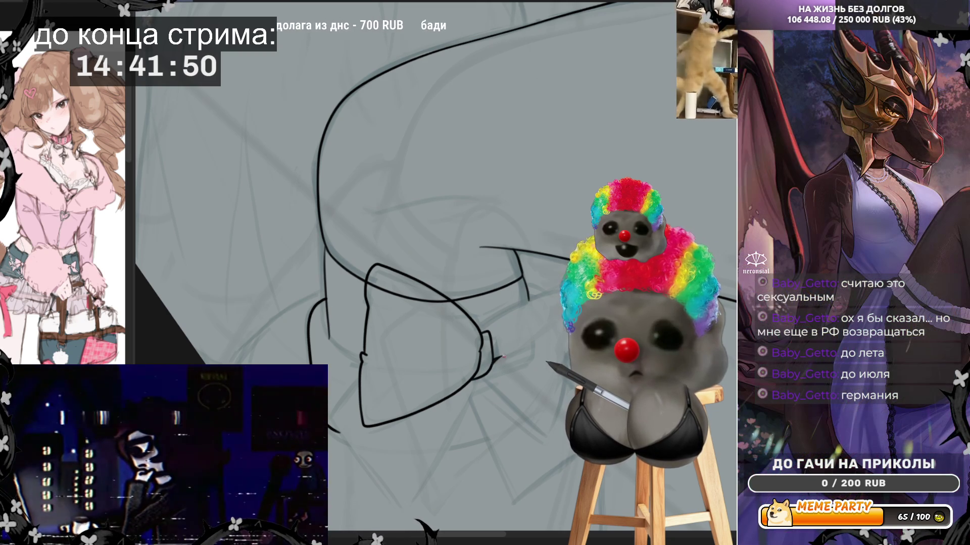
{"action": "left_click_drag", "start_coordinate": [493, 363], "coordinate": [516, 373]}
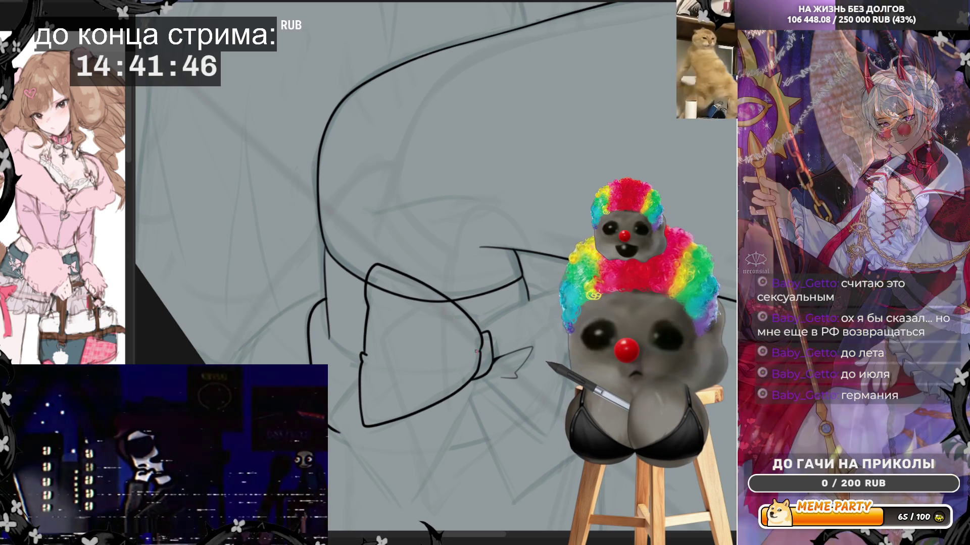
{"action": "left_click_drag", "start_coordinate": [478, 354], "coordinate": [463, 345]}
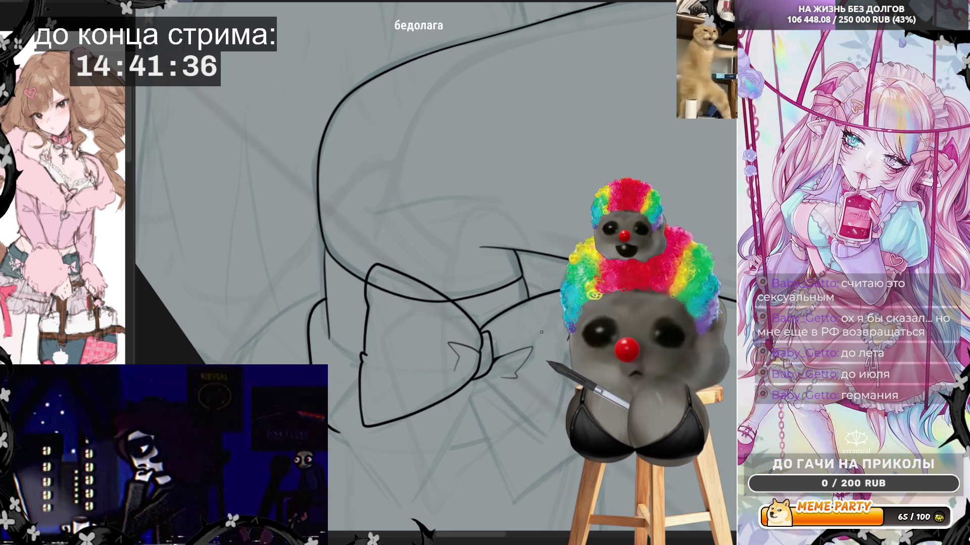
{"action": "key", "text": "End"}
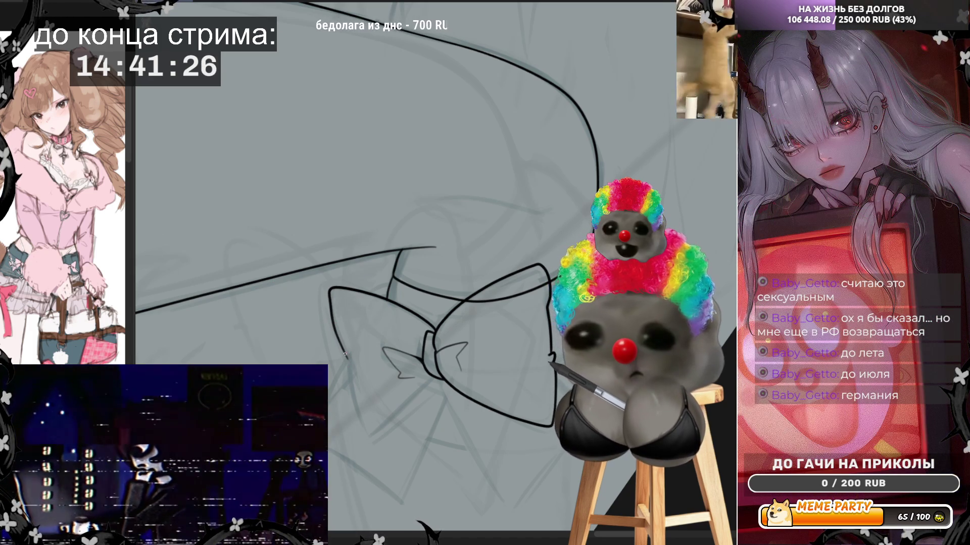
- Extend the left loop's outline to finish it, repositioning the view around the bow
{"action": "mouse_move", "coordinate": [350, 383]}
{"action": "left_mouse_down"}
{"action": "mouse_move", "coordinate": [369, 435]}
{"action": "mouse_move", "coordinate": [429, 390]}
{"action": "left_mouse_up"}
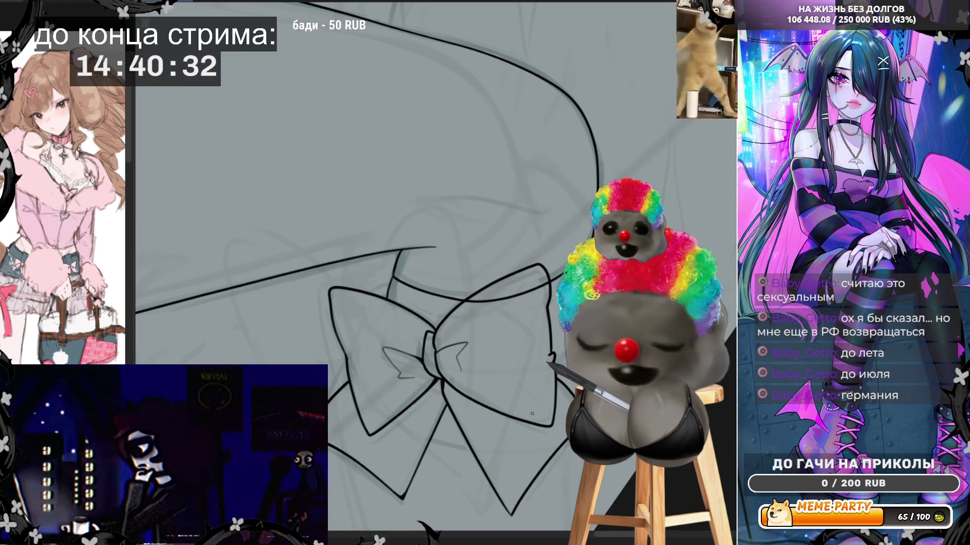
{"action": "left_click_drag", "start_coordinate": [559, 415], "coordinate": [535, 404]}
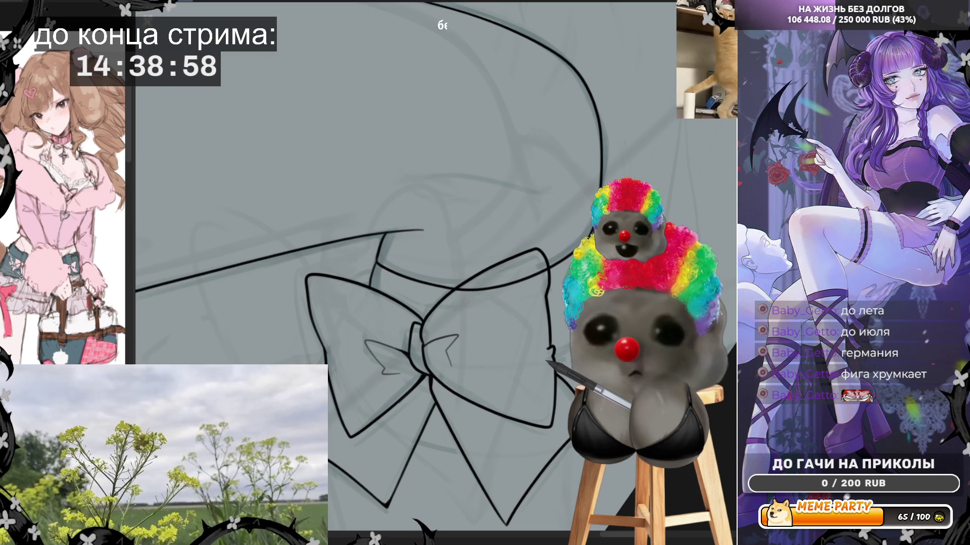
{"action": "scroll", "coordinate": [353, 363], "scroll_direction": "down", "scroll_amount": 2}
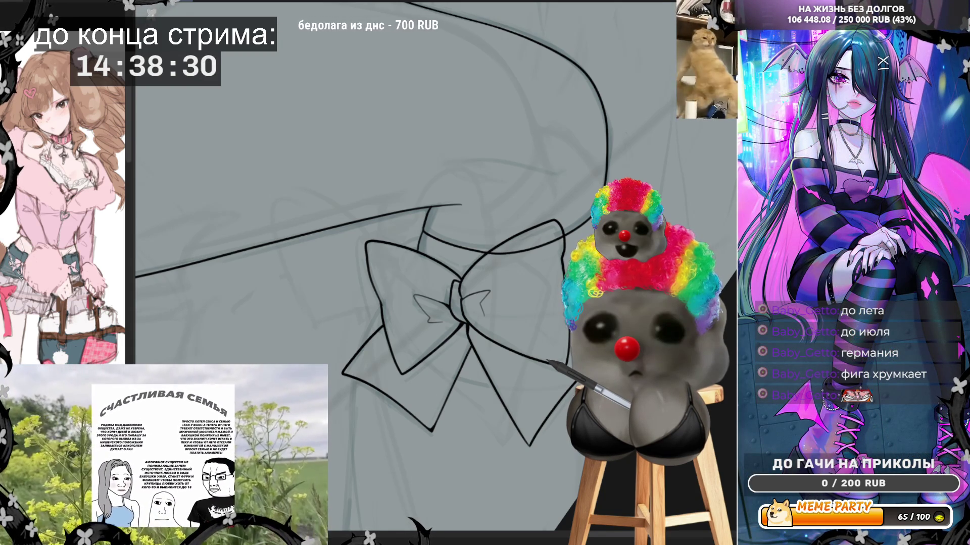
{"action": "left_click_drag", "start_coordinate": [454, 302], "coordinate": [479, 264]}
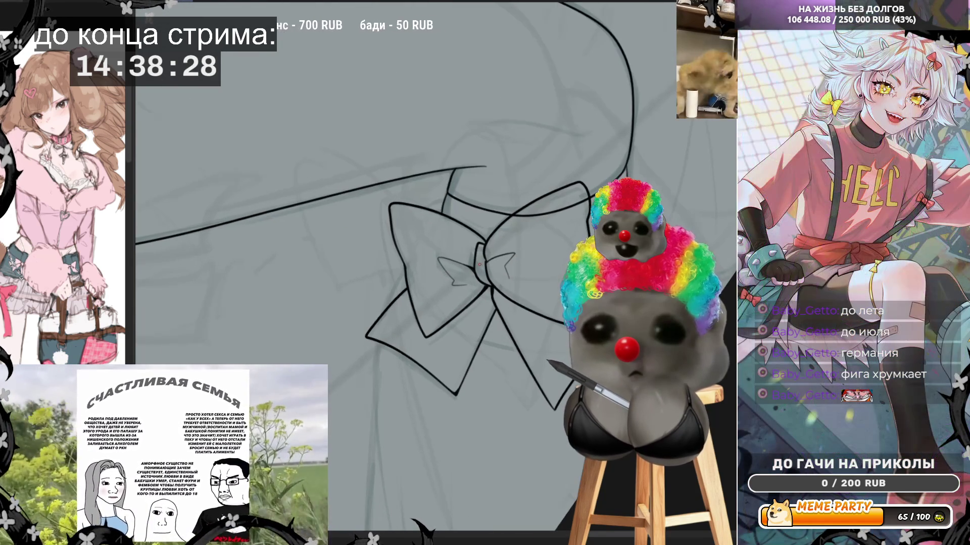